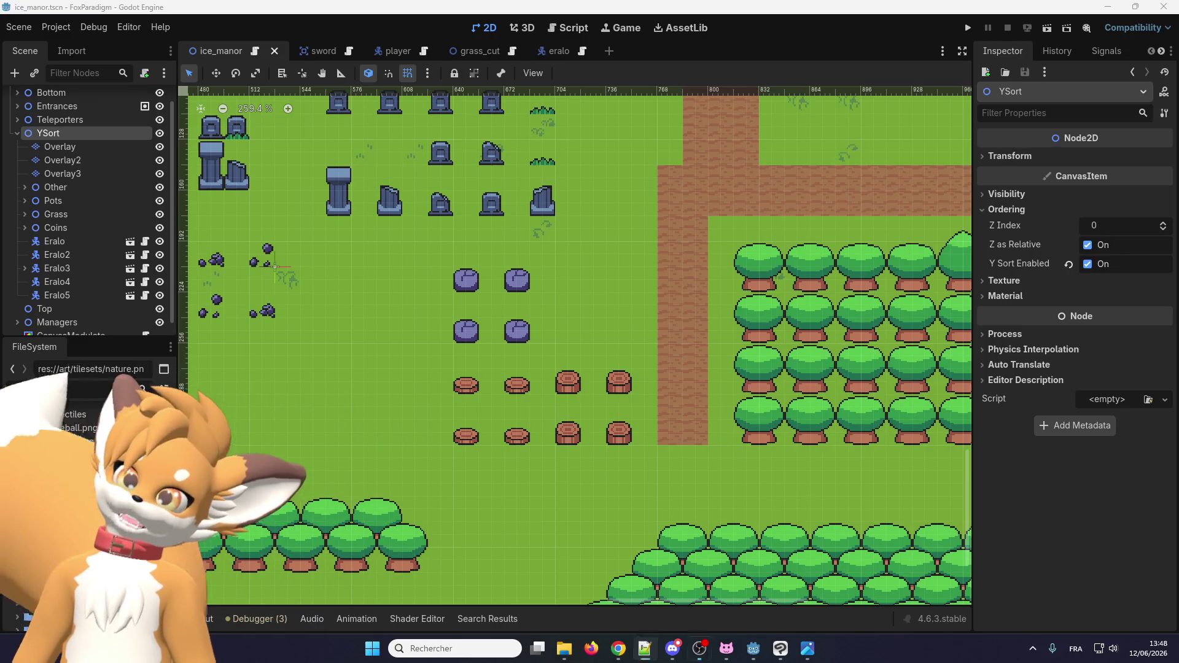
# Zoom around the ice_manor map layout, then bring Clip Studio Paint to the front.
pyautogui.scroll(-2, 407, 370)
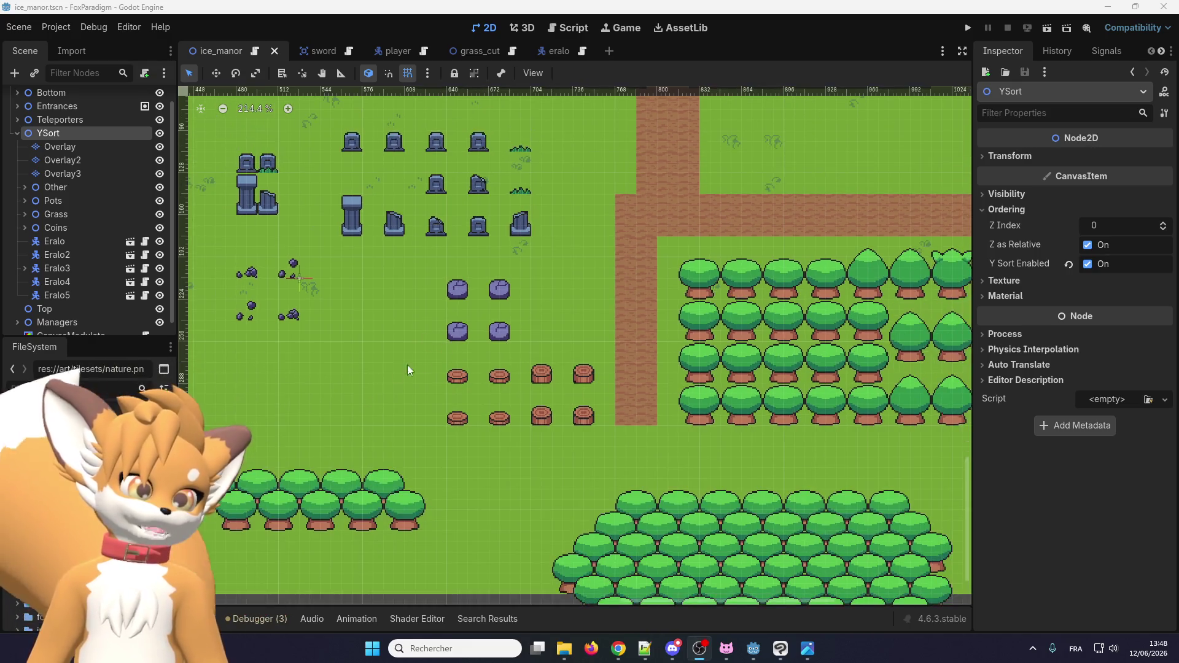
pyautogui.scroll(-3, 467, 369)
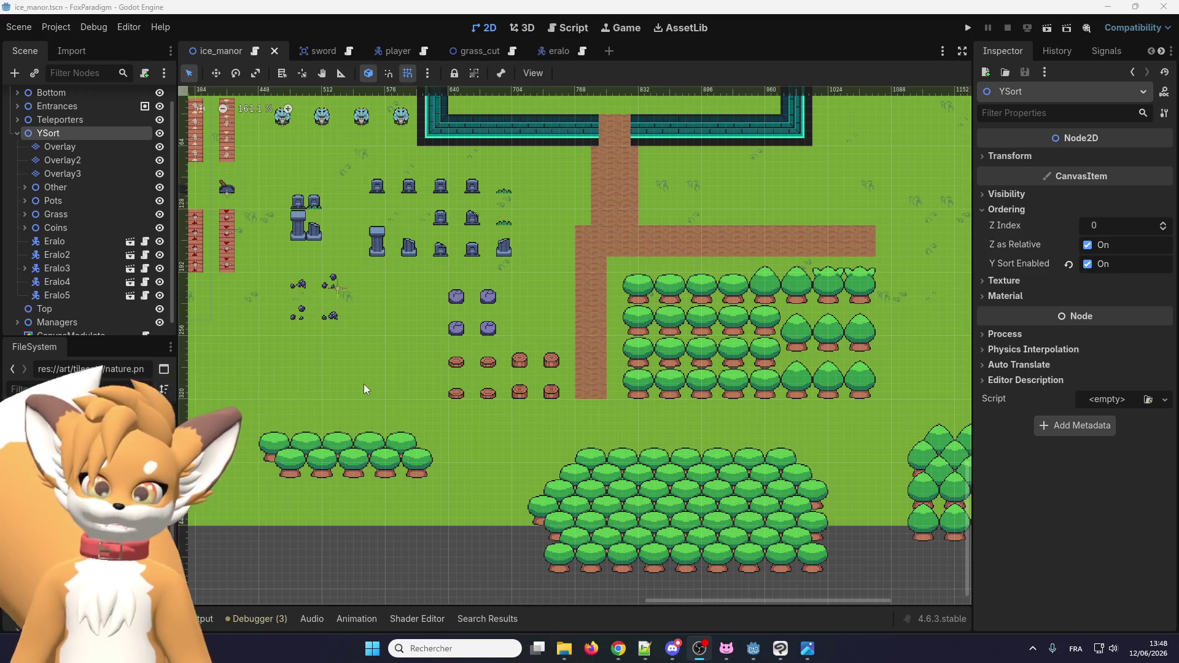
pyautogui.scroll(-1, 485, 358)
pyautogui.scroll(2, 555, 396)
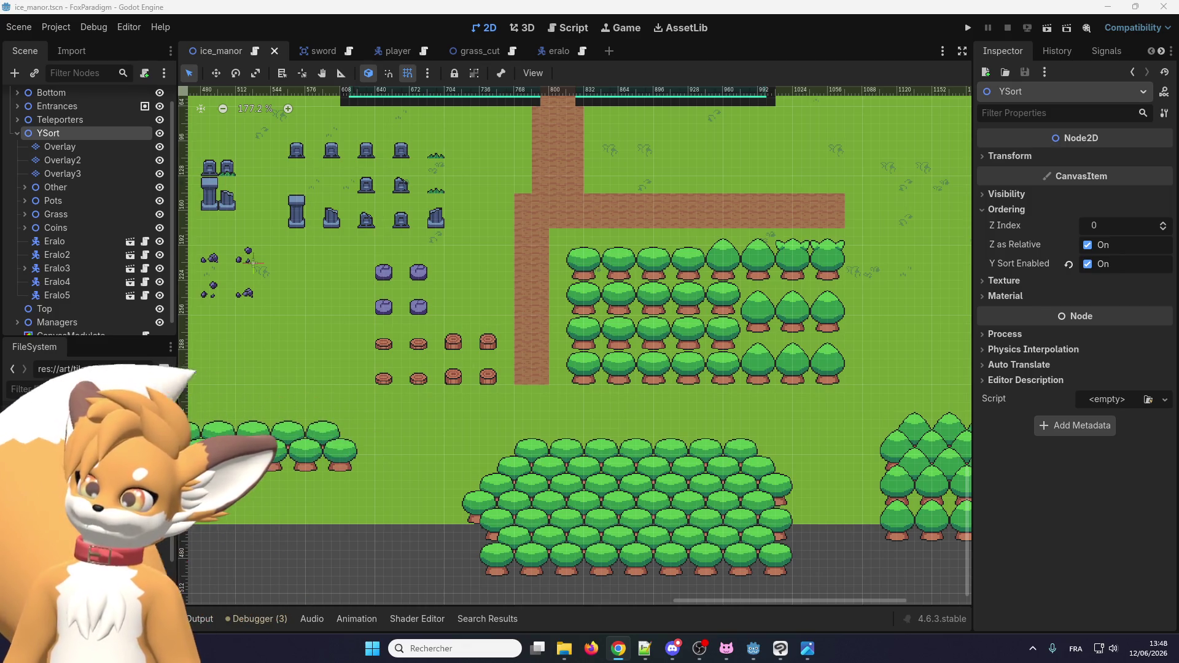
pyautogui.scroll(-2, 748, 503)
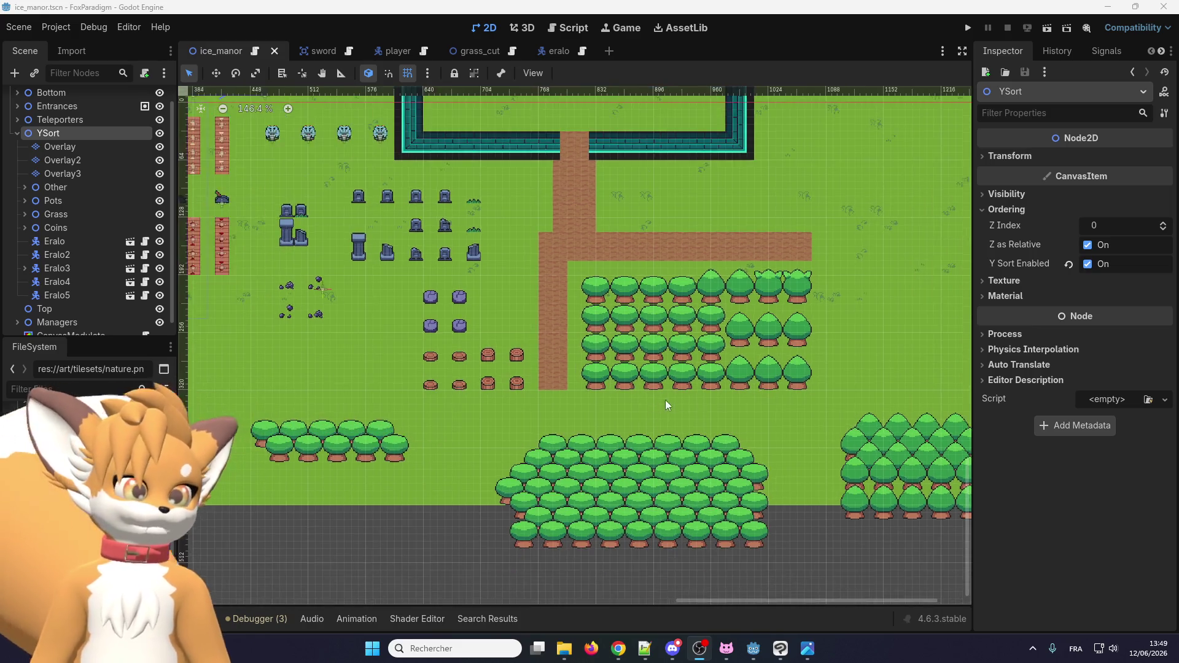
pyautogui.scroll(2, 748, 504)
pyautogui.scroll(1, 748, 504)
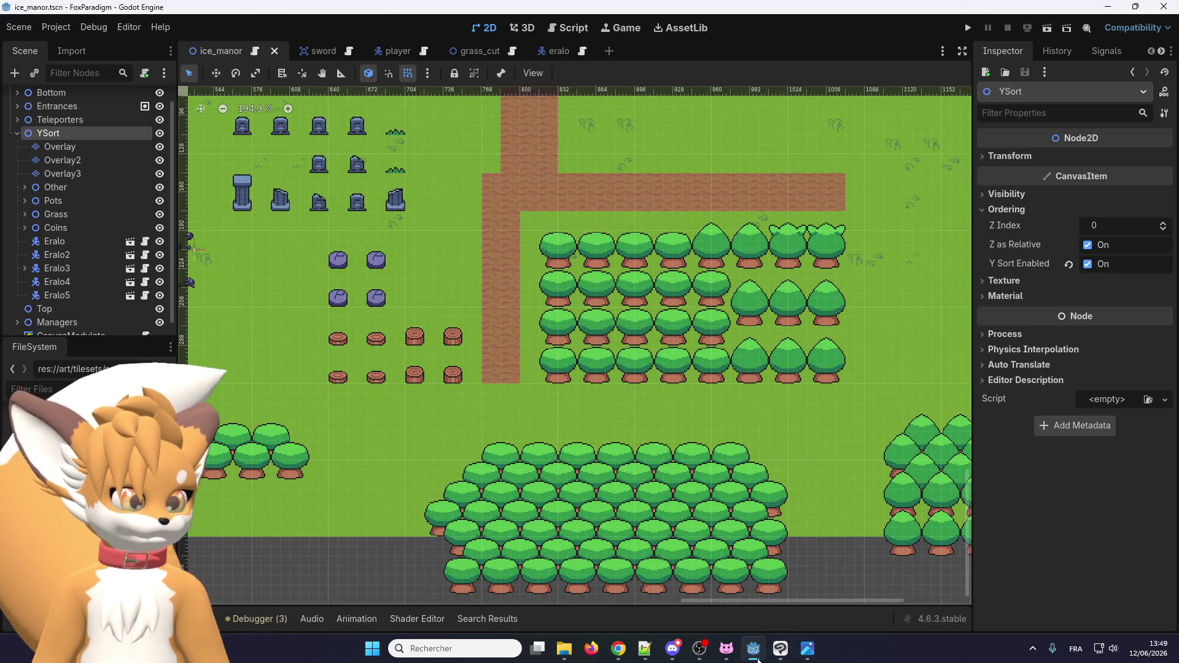
pyautogui.moveTo(754, 653)
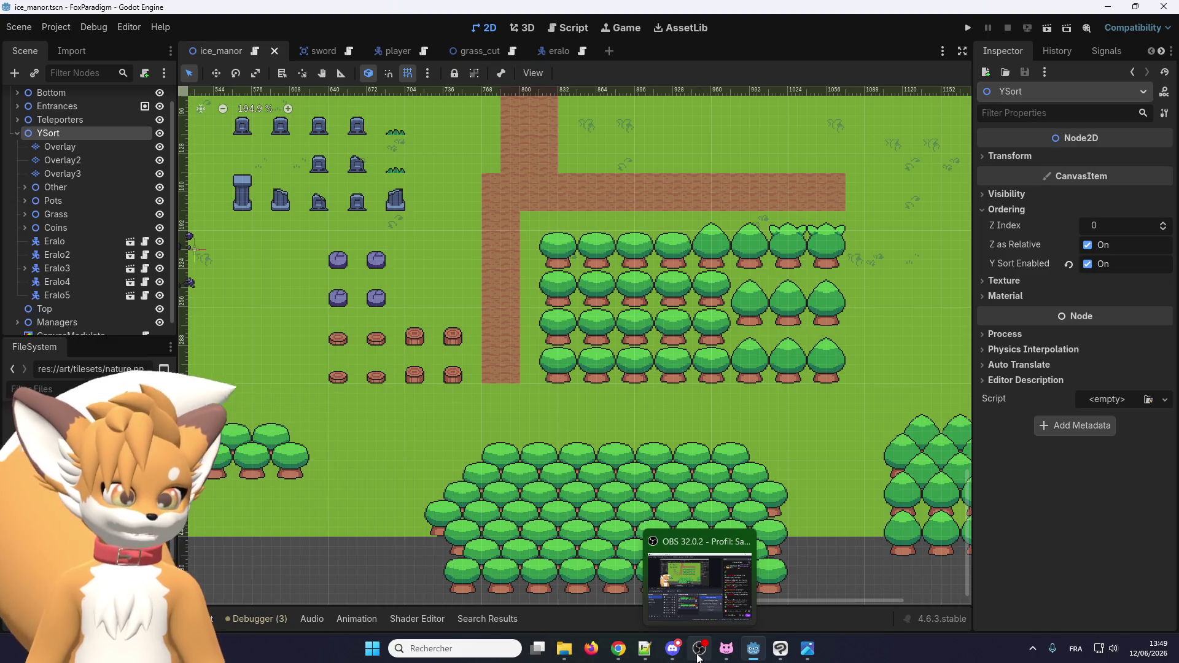
pyautogui.click(779, 649)
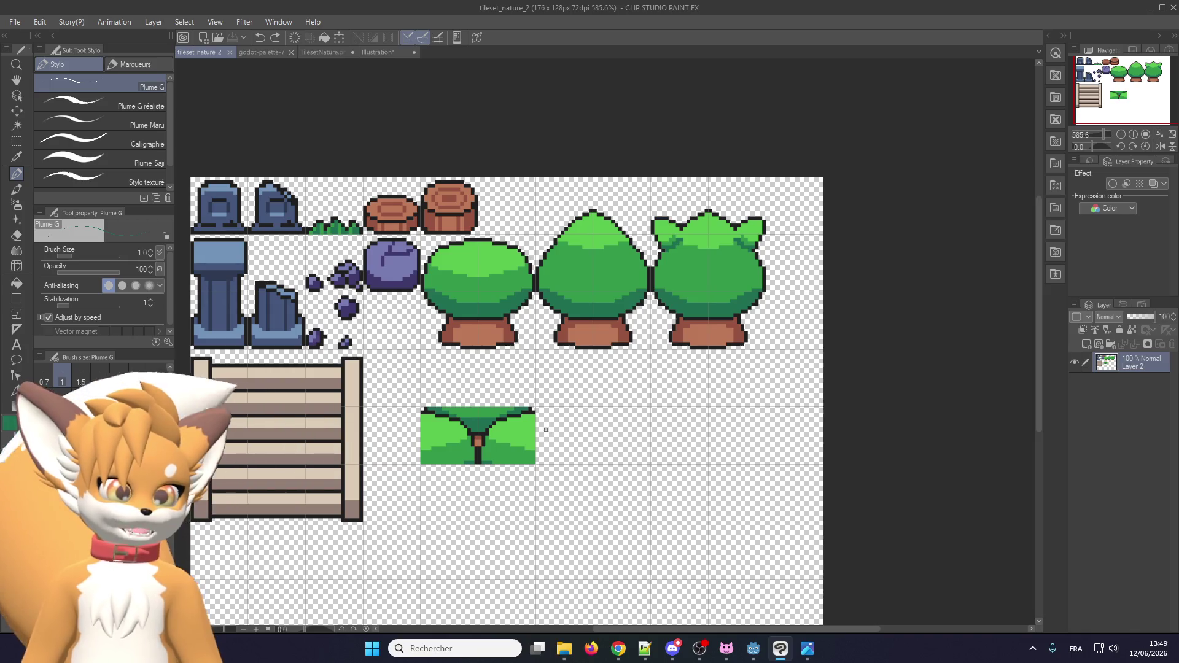
# Switch to the TilesetNature.png reference sheet and zoom in on its trees.
pyautogui.scroll(5, 503, 255)
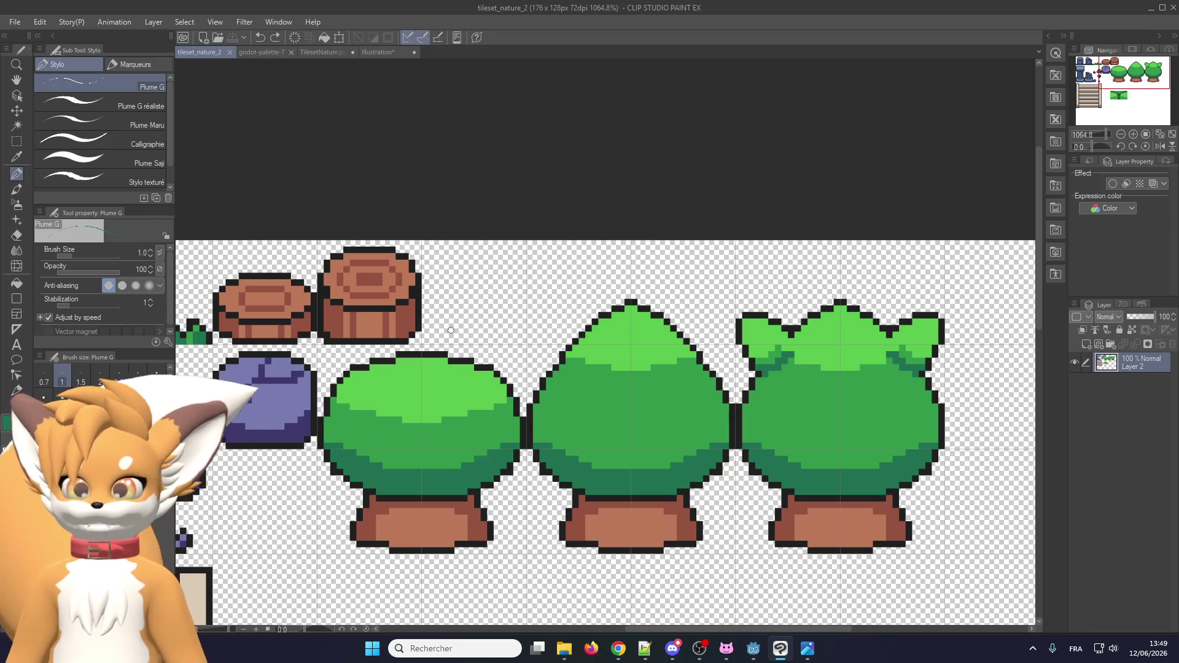
pyautogui.scroll(-3, 451, 329)
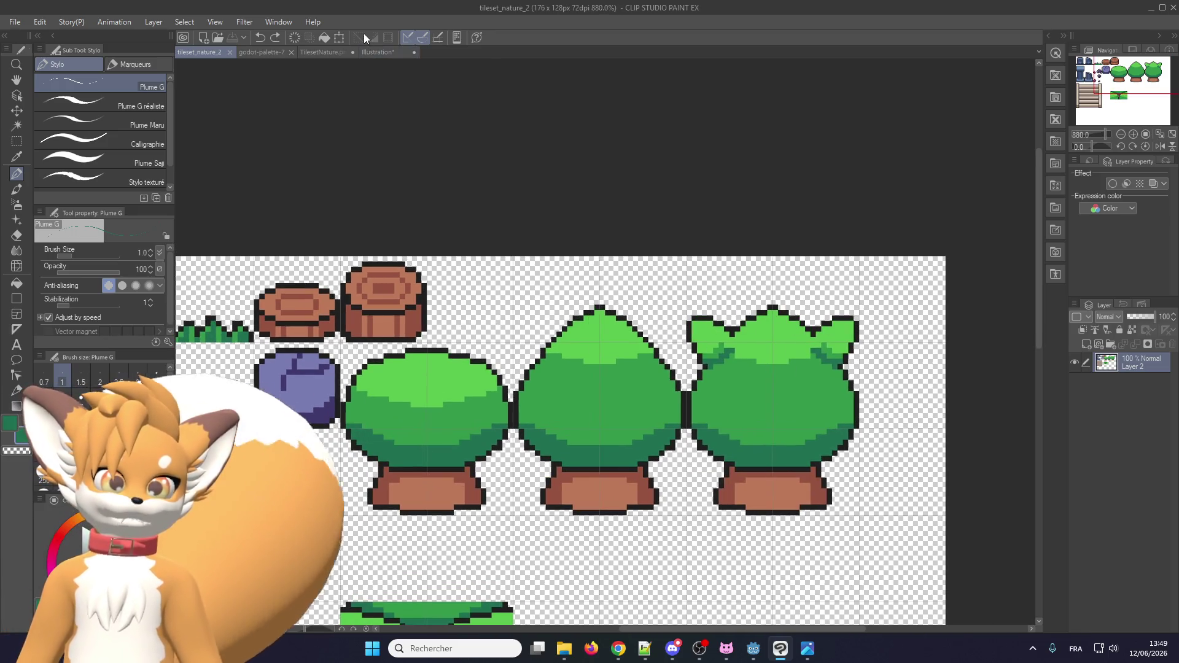
pyautogui.click(375, 52)
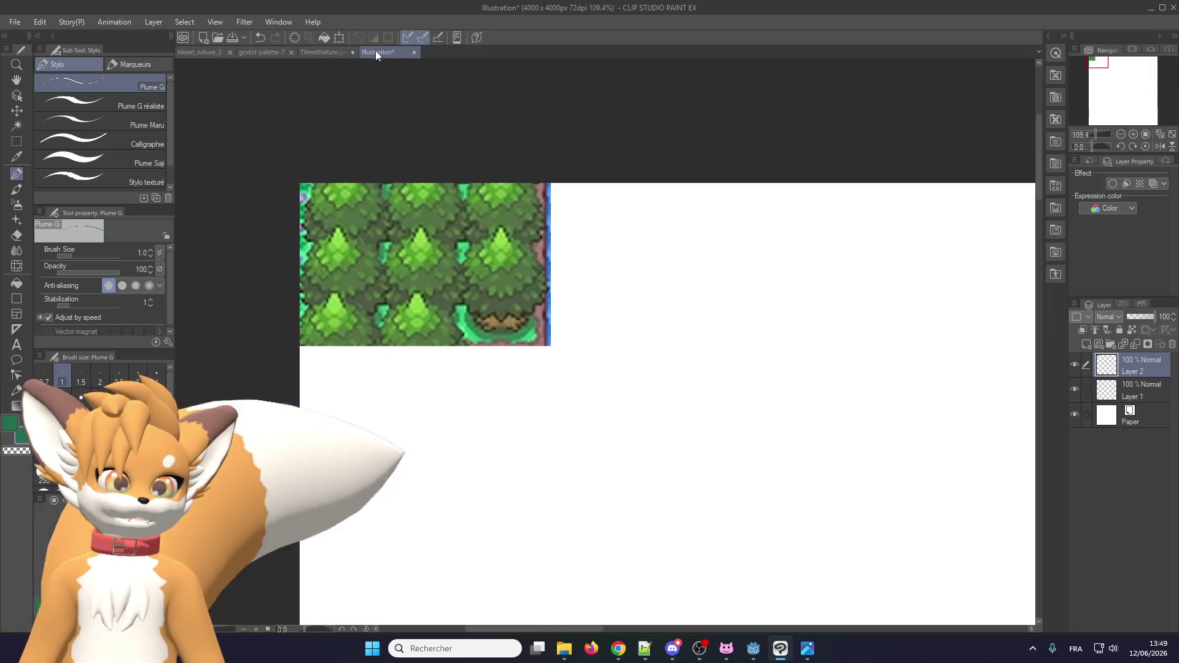
pyautogui.click(326, 51)
pyautogui.scroll(-5, 417, 178)
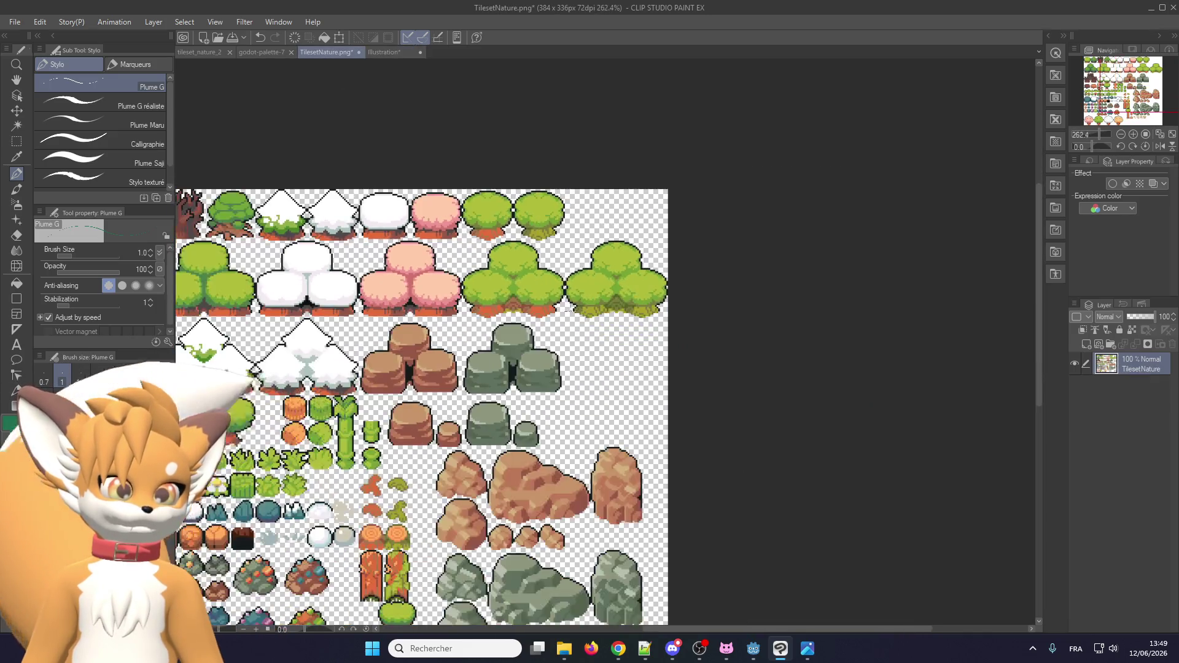
pyautogui.scroll(2, 194, 384)
pyautogui.scroll(-2, 193, 384)
pyautogui.scroll(3, 194, 383)
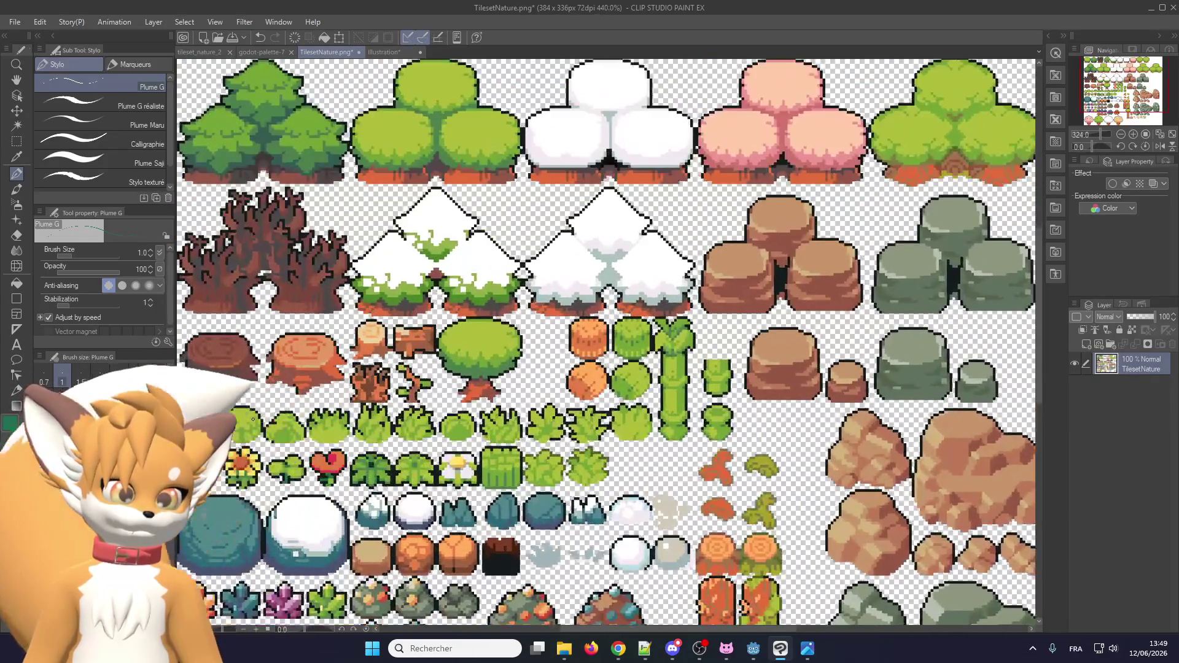
pyautogui.scroll(3, 245, 451)
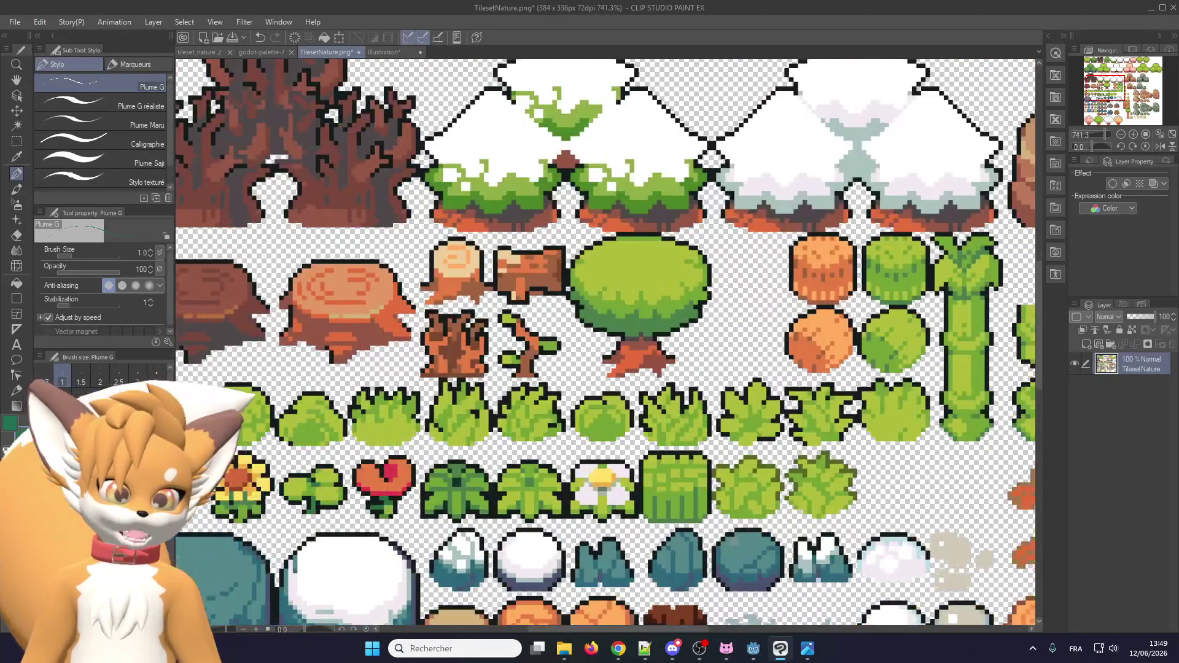
# Pan to see the whole reference sheet, then return to the tileset_nature_2 drawing.
pyautogui.scroll(-3, 578, 332)
pyautogui.scroll(3, 578, 331)
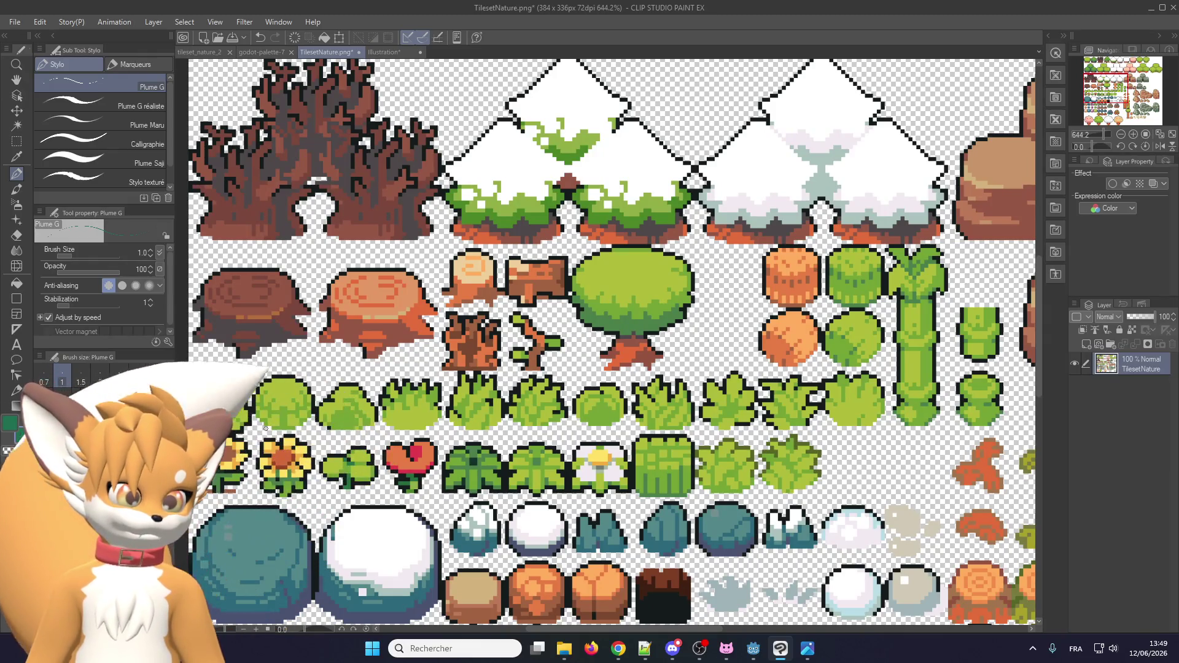
pyautogui.scroll(2, 265, 407)
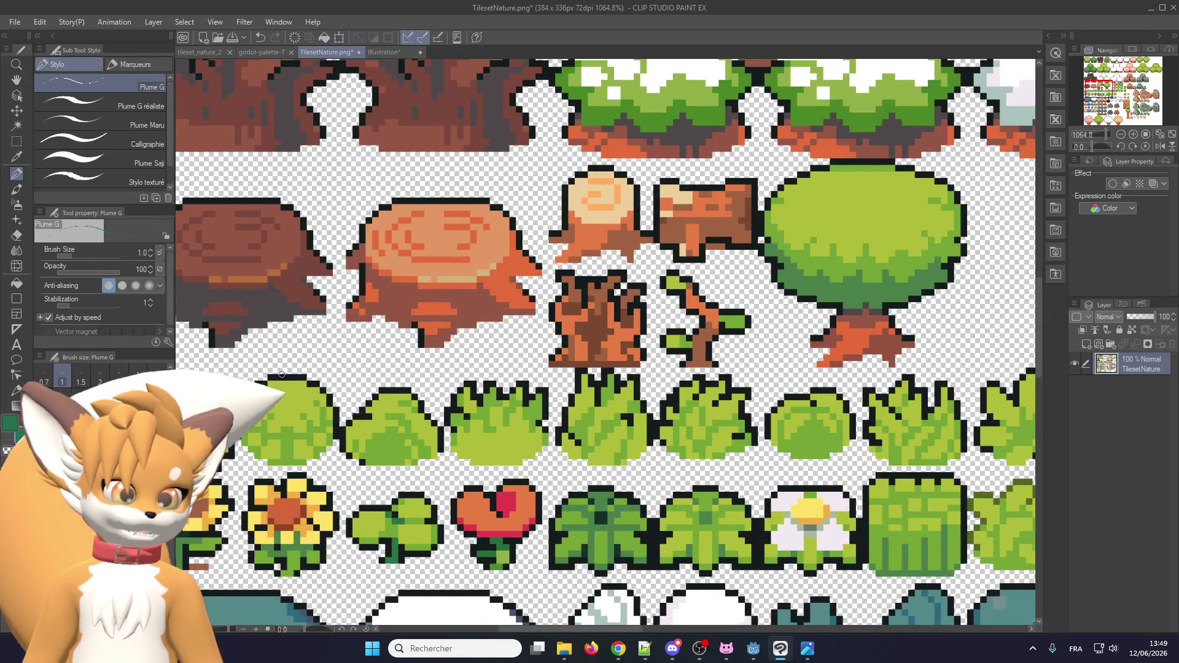
pyautogui.scroll(-5, 282, 374)
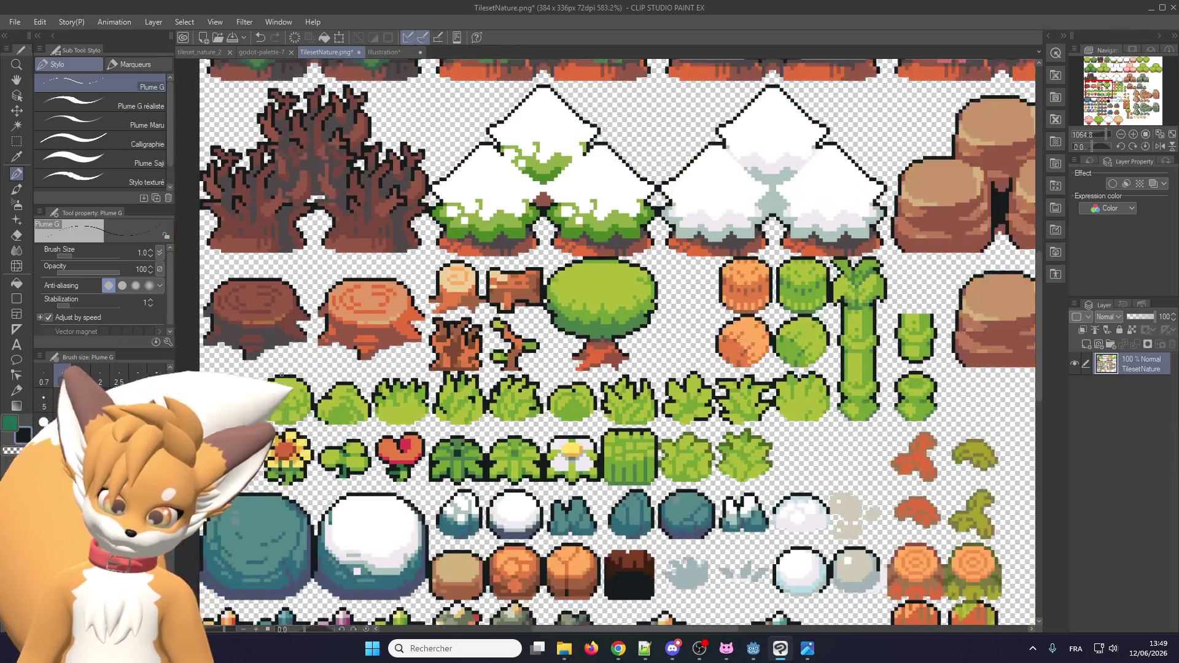
pyautogui.moveTo(322, 285)
pyautogui.mouseDown()
pyautogui.moveTo(367, 384)
pyautogui.moveTo(296, 203)
pyautogui.mouseUp()
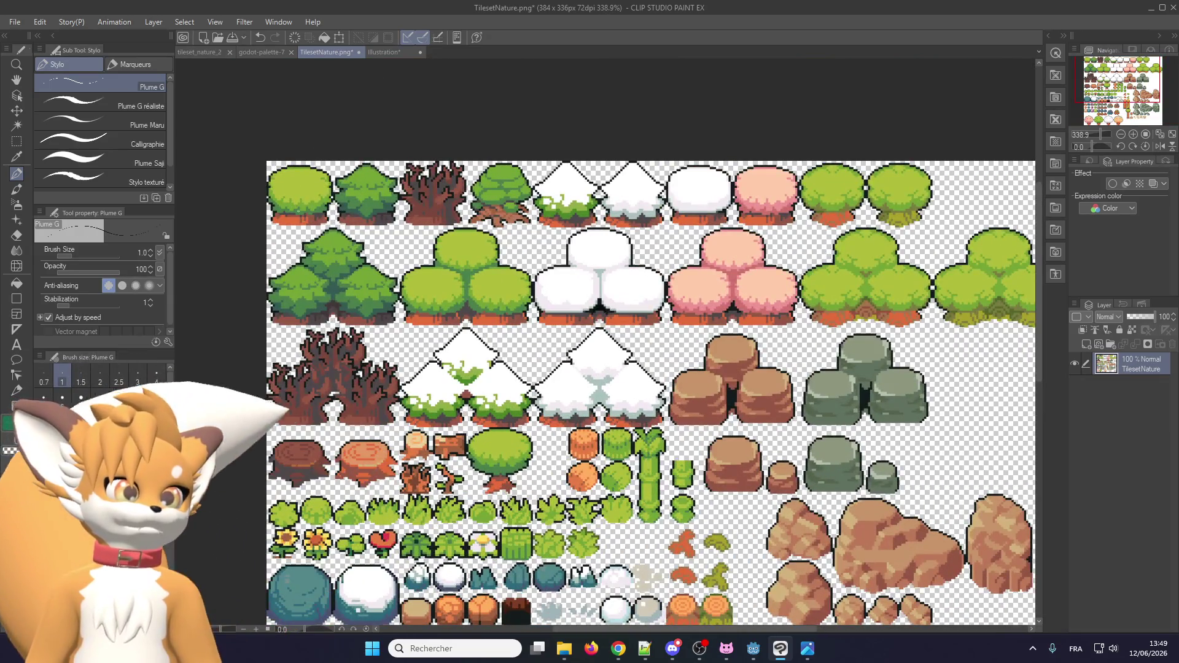
pyautogui.scroll(-1, 403, 492)
pyautogui.scroll(2, 403, 492)
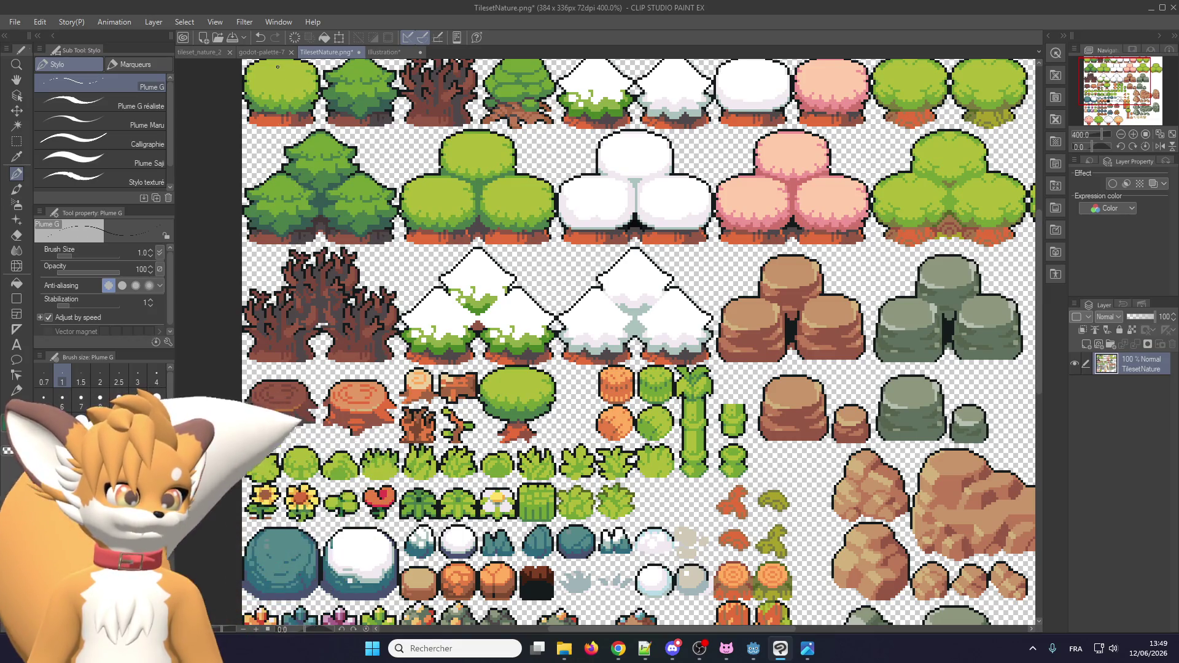
pyautogui.scroll(1, 285, 430)
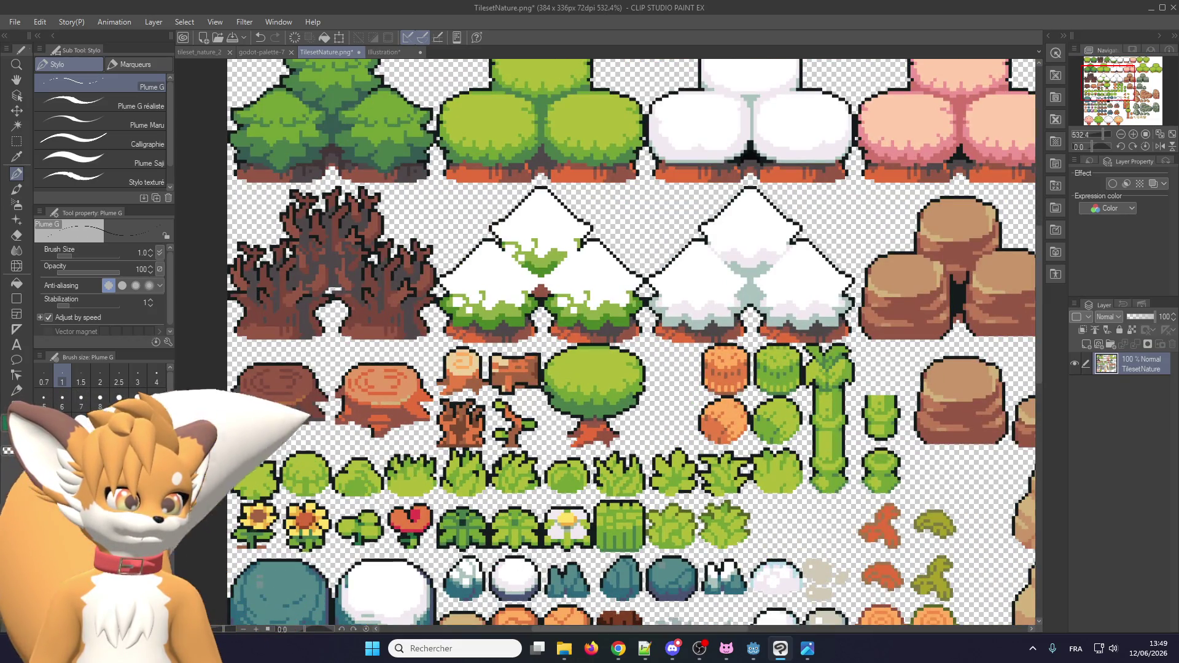
pyautogui.click(257, 53)
pyautogui.click(203, 52)
# Draw the new small bush's black outline beside the stumps.
pyautogui.scroll(-1, 484, 301)
pyautogui.scroll(2, 484, 301)
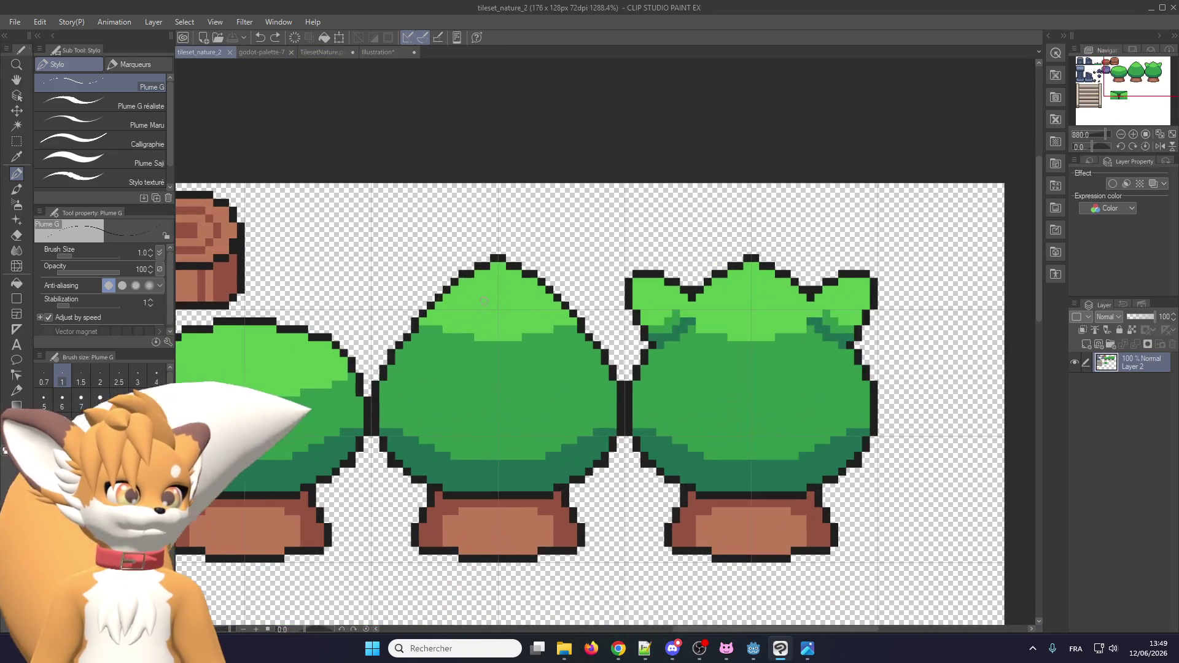
pyautogui.scroll(-1, 469, 271)
pyautogui.scroll(3, 280, 280)
pyautogui.moveTo(360, 370)
pyautogui.mouseDown()
pyautogui.moveTo(532, 348)
pyautogui.moveTo(553, 255)
pyautogui.moveTo(454, 146)
pyautogui.moveTo(344, 192)
pyautogui.moveTo(322, 273)
pyautogui.moveTo(336, 347)
pyautogui.moveTo(362, 368)
pyautogui.mouseUp()
# Fill the bush outline with green using the Fill tool.
pyautogui.scroll(-1, 368, 326)
pyautogui.scroll(2, 347, 313)
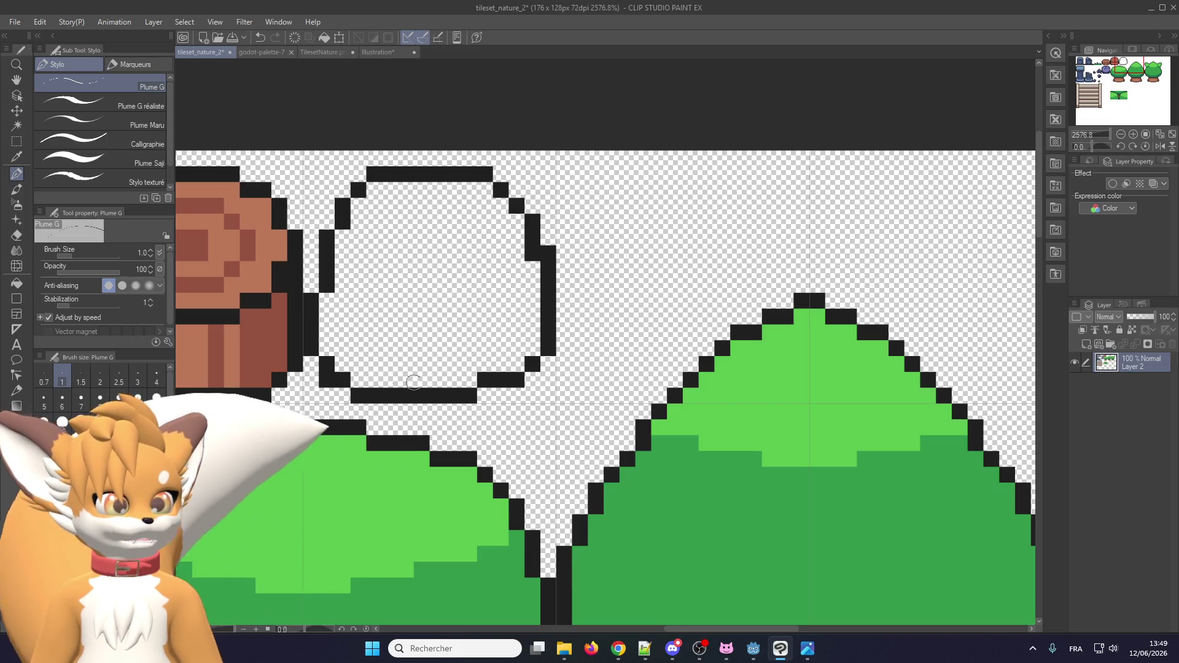
pyautogui.scroll(-1, 522, 364)
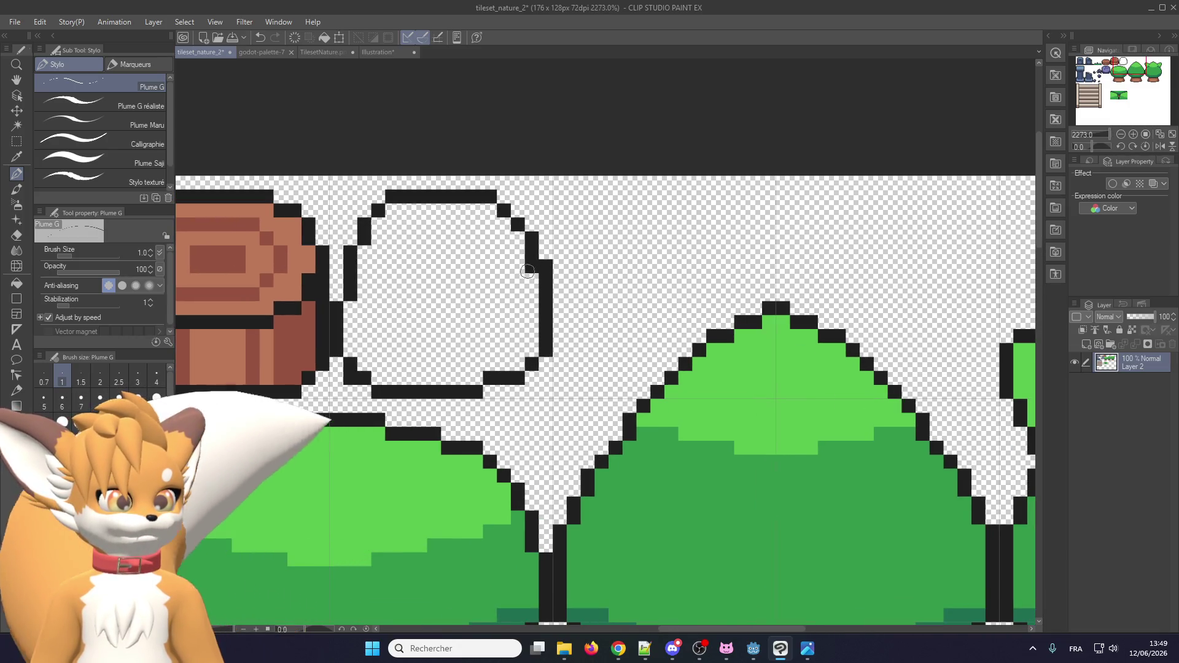
pyautogui.scroll(-3, 692, 460)
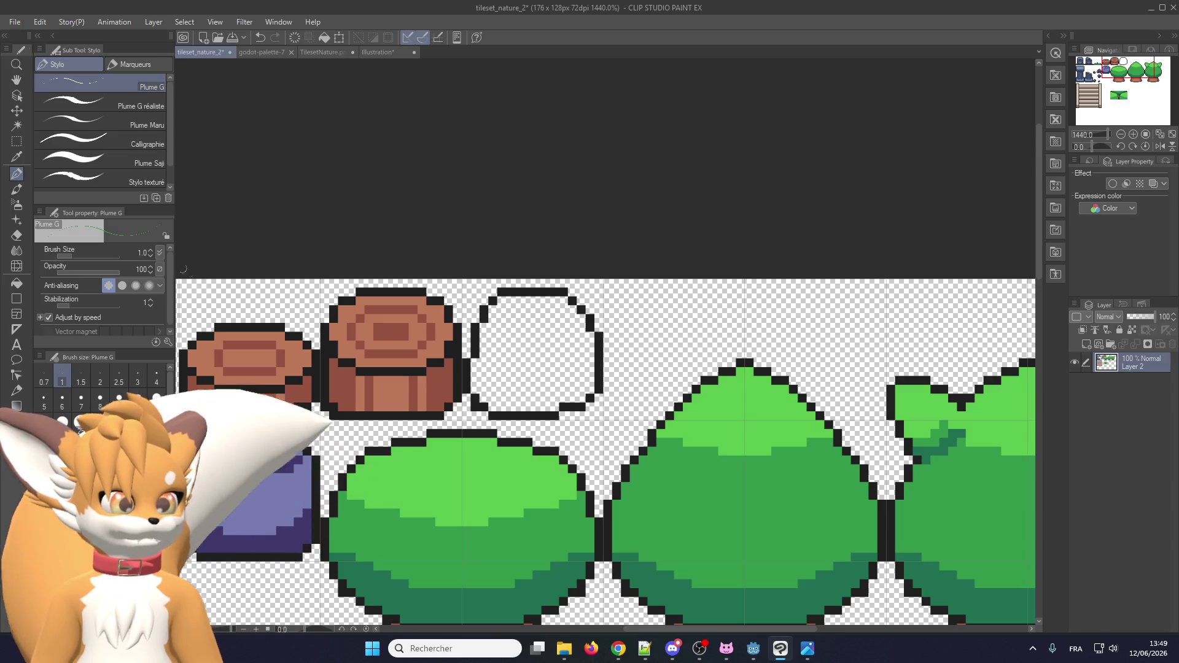
pyautogui.press('g')
pyautogui.click(527, 361)
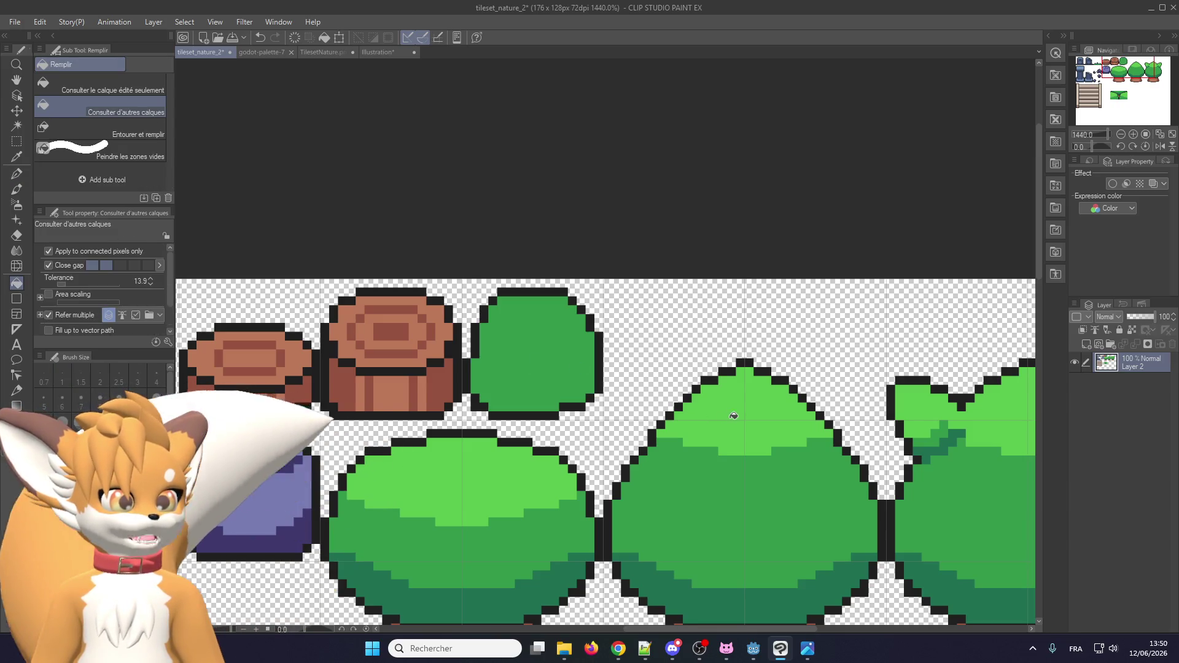
pyautogui.scroll(5, 512, 323)
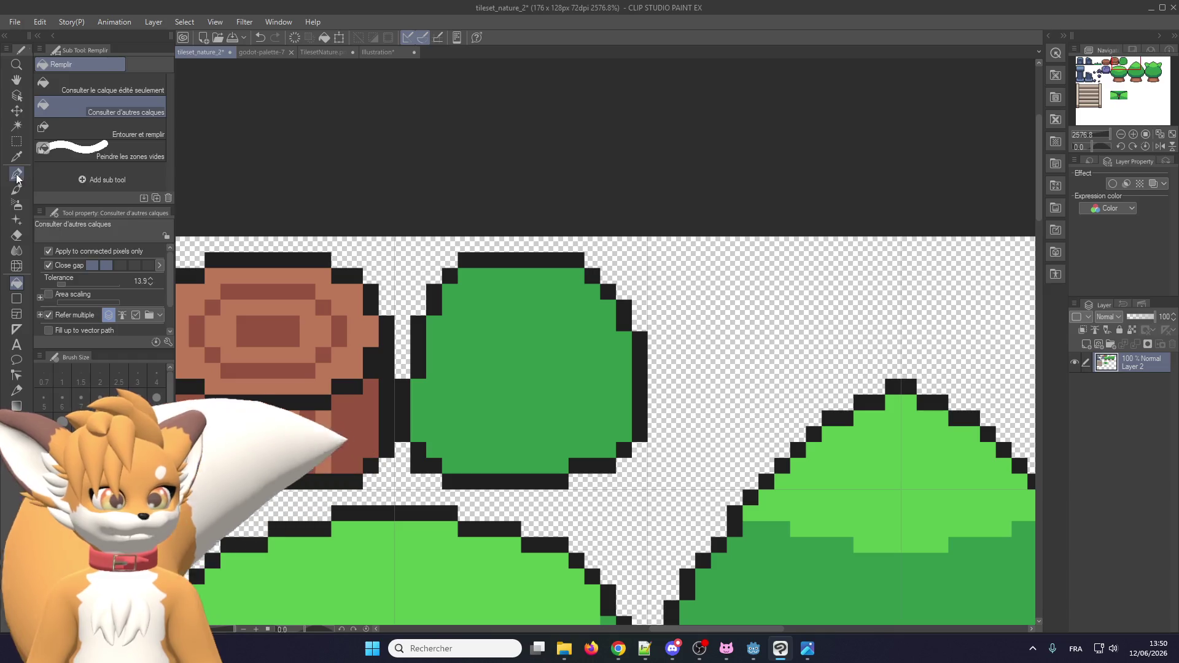
# Paint light-green highlight pixels across the bush's top rows.
pyautogui.press('p')
pyautogui.moveTo(466, 313)
pyautogui.mouseDown()
pyautogui.moveTo(541, 353)
pyautogui.moveTo(666, 350)
pyautogui.moveTo(540, 332)
pyautogui.moveTo(485, 310)
pyautogui.moveTo(480, 293)
pyautogui.moveTo(587, 284)
pyautogui.mouseUp()
pyautogui.moveTo(510, 293); pyautogui.dragTo(566, 313)
pyautogui.moveTo(565, 273)
pyautogui.mouseDown()
pyautogui.moveTo(613, 294)
pyautogui.moveTo(546, 274)
pyautogui.mouseUp()
pyautogui.moveTo(645, 293); pyautogui.dragTo(639, 299)
pyautogui.click(665, 313)
pyautogui.scroll(-3, 661, 314)
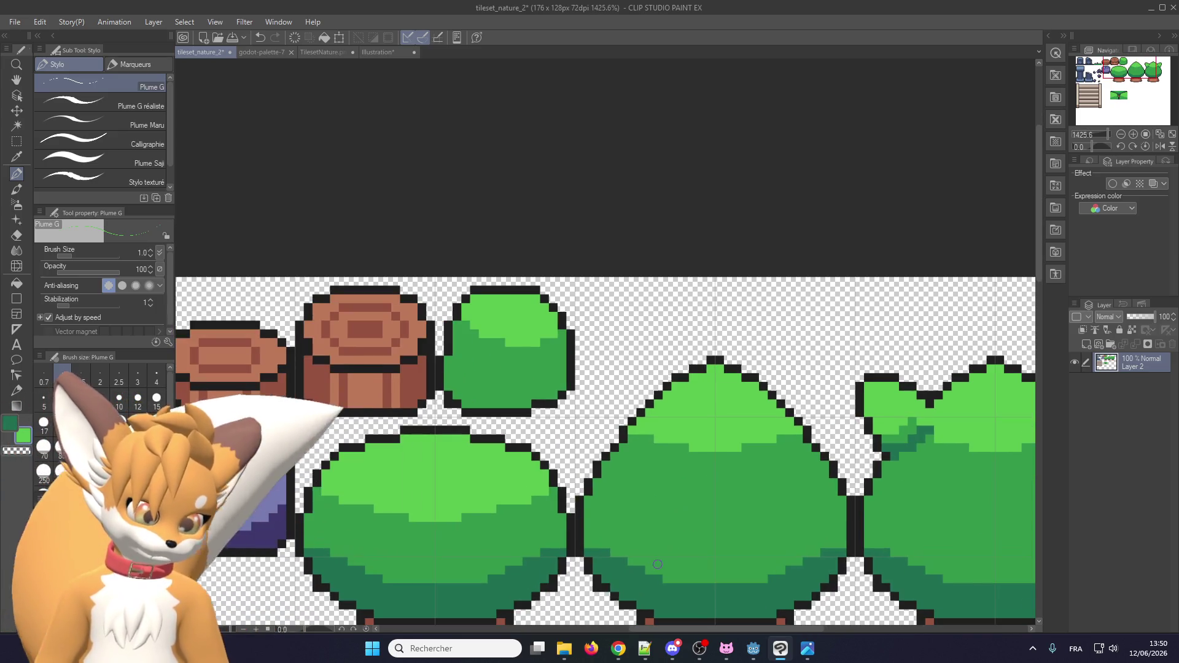
# Add dark-green shading along the bush's lower left and lower right edges.
pyautogui.scroll(2, 517, 435)
pyautogui.moveTo(414, 348)
pyautogui.mouseDown()
pyautogui.moveTo(482, 373)
pyautogui.moveTo(433, 368)
pyautogui.moveTo(442, 387)
pyautogui.moveTo(516, 390)
pyautogui.moveTo(534, 375)
pyautogui.moveTo(532, 385)
pyautogui.mouseUp()
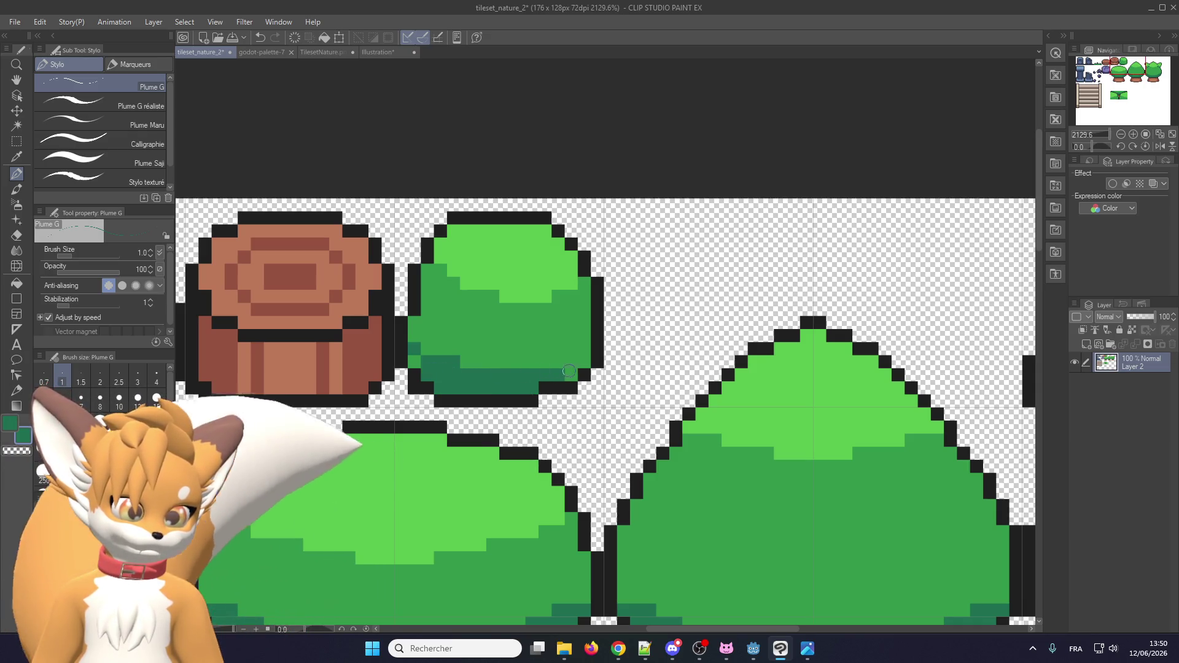
pyautogui.click(569, 371)
pyautogui.click(414, 359)
pyautogui.moveTo(553, 362); pyautogui.dragTo(578, 359)
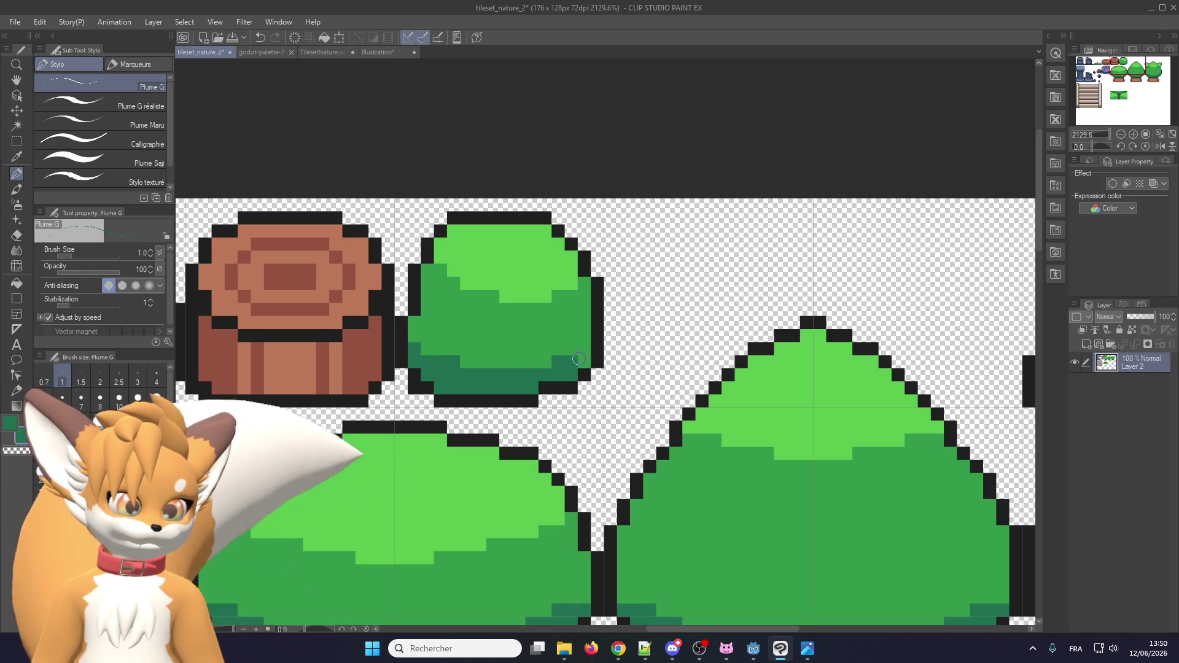
# Paint a light-green highlight curve inside the bush.
pyautogui.scroll(-4, 589, 359)
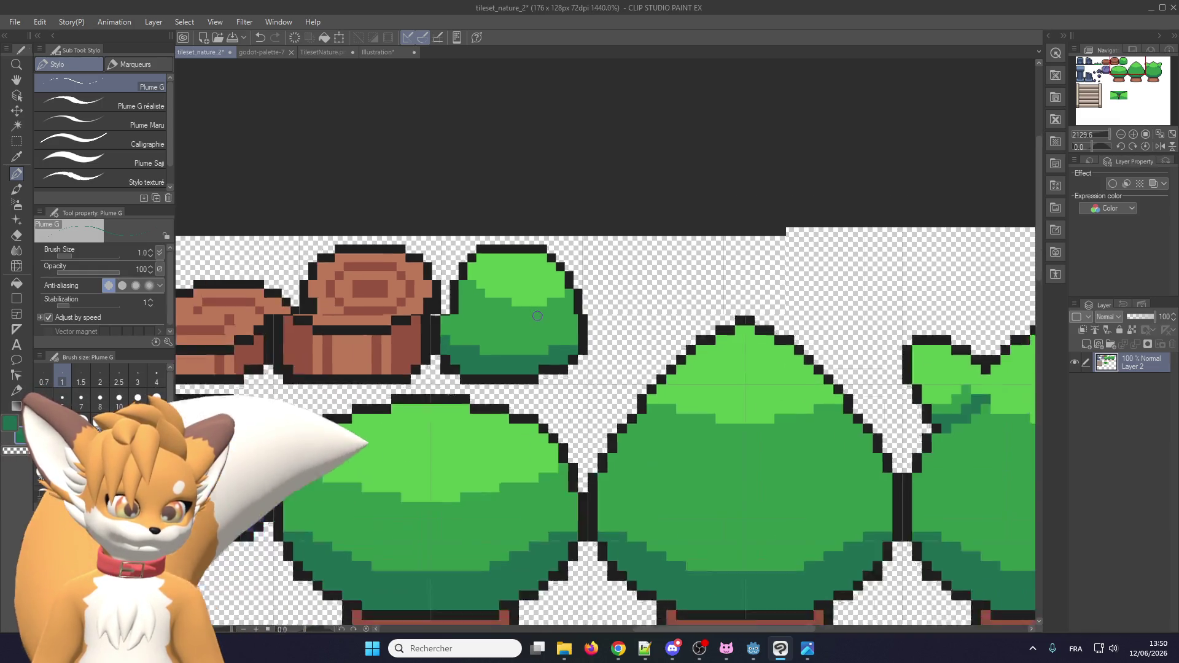
pyautogui.scroll(4, 522, 329)
pyautogui.scroll(-3, 522, 329)
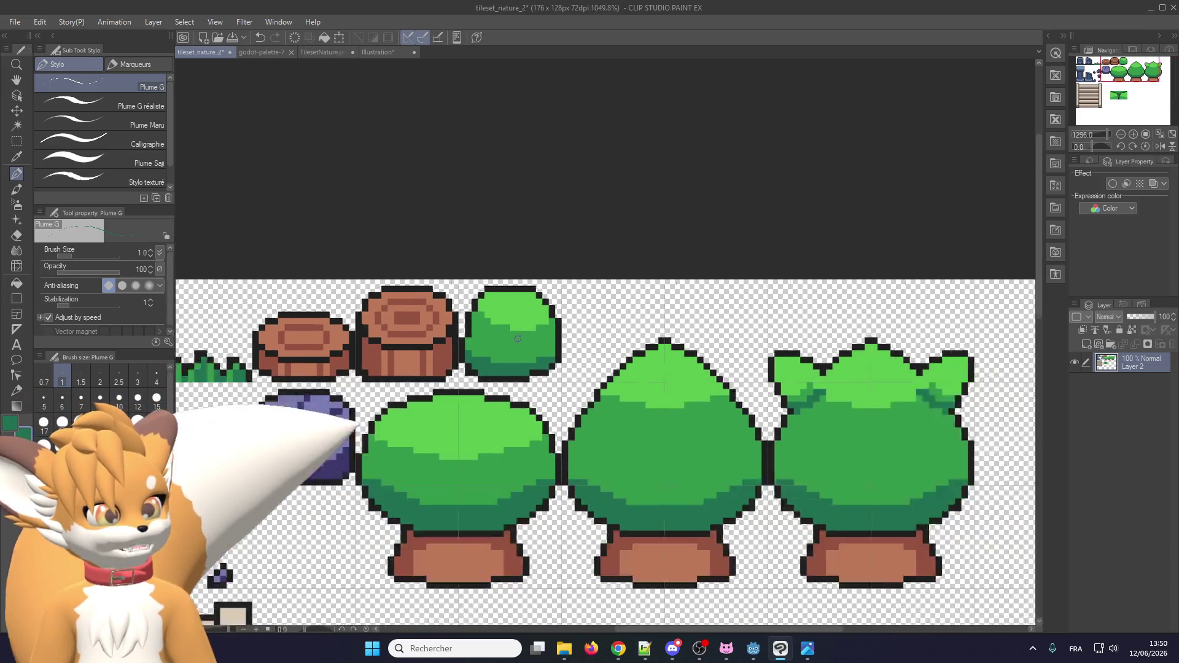
pyautogui.scroll(3, 477, 328)
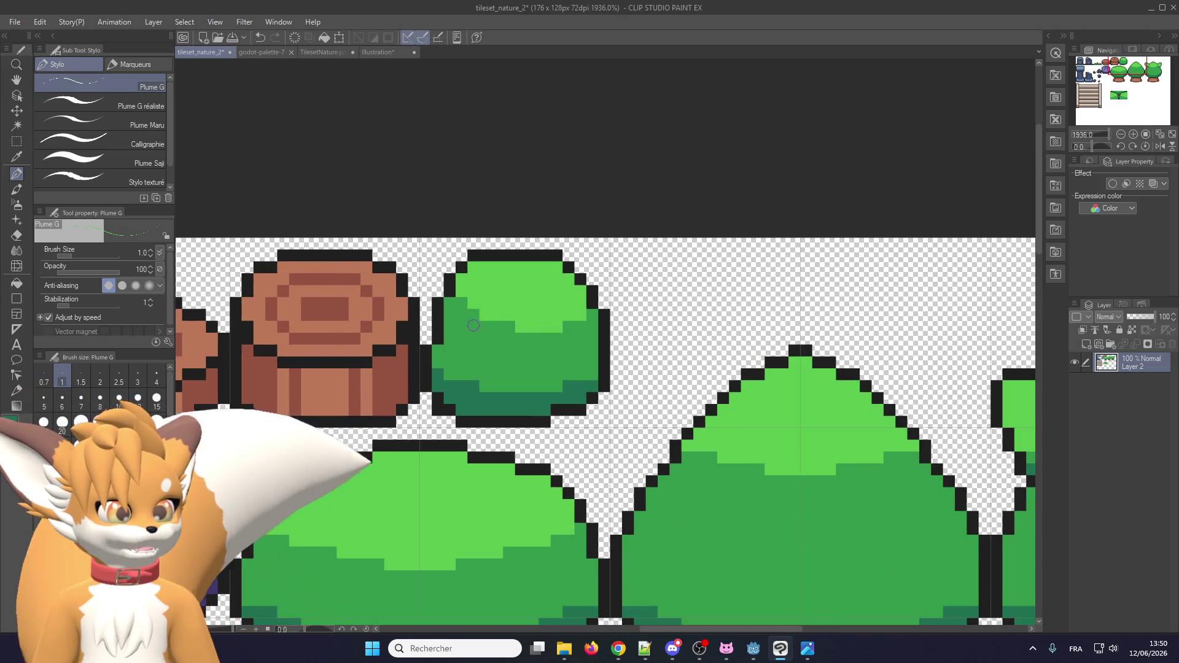
pyautogui.moveTo(473, 325)
pyautogui.mouseDown()
pyautogui.moveTo(503, 363)
pyautogui.moveTo(532, 332)
pyautogui.moveTo(541, 363)
pyautogui.moveTo(586, 344)
pyautogui.moveTo(574, 323)
pyautogui.mouseUp()
pyautogui.scroll(-2, 538, 359)
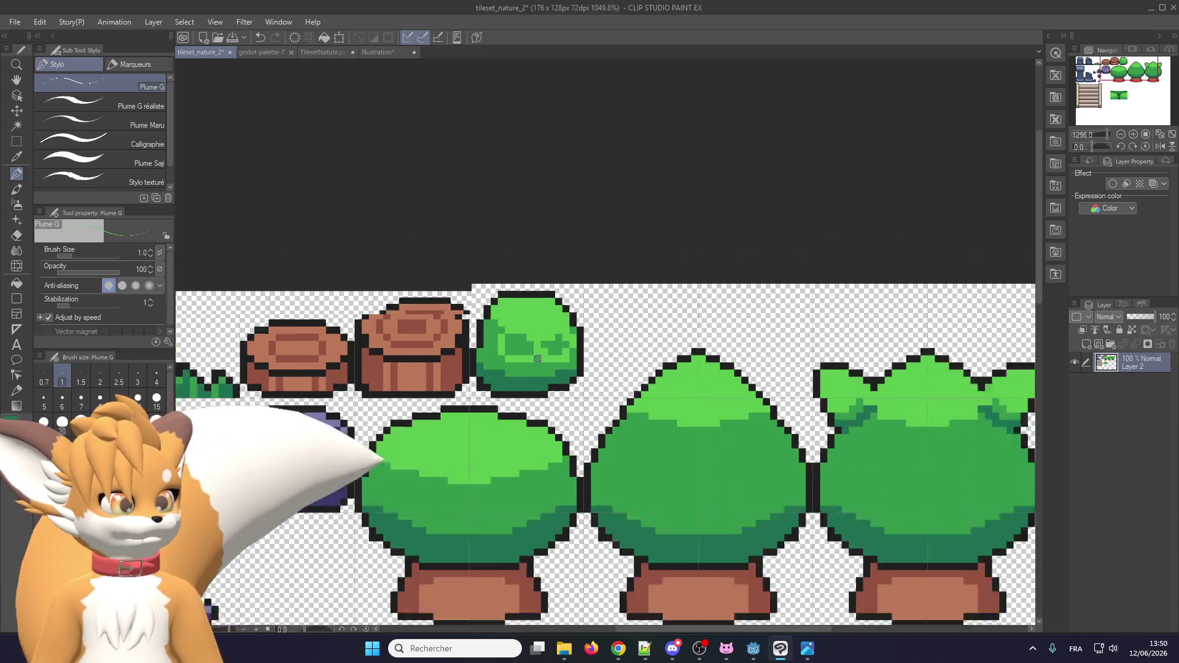
# Undo the earlier highlight and repaint light-green strokes on the bush.
pyautogui.scroll(-1, 538, 359)
pyautogui.scroll(-3, 537, 358)
pyautogui.scroll(4, 538, 357)
pyautogui.scroll(3, 540, 356)
pyautogui.hotkey('ctrl', 'z')
pyautogui.hotkey('ctrl', 'z')
pyautogui.moveTo(411, 289)
pyautogui.mouseDown()
pyautogui.moveTo(410, 336)
pyautogui.moveTo(492, 303)
pyautogui.mouseUp()
pyautogui.hotkey('ctrl', 'z')
pyautogui.moveTo(411, 289)
pyautogui.mouseDown()
pyautogui.moveTo(467, 366)
pyautogui.moveTo(498, 350)
pyautogui.mouseUp()
pyautogui.click(483, 331)
# Try U-shaped and diagonal light-green strokes through the bush, undoing the rejected ones.
pyautogui.hotkey('ctrl', 'z')
pyautogui.hotkey('ctrl', 'z')
pyautogui.hotkey('ctrl', 'z')
pyautogui.moveTo(417, 313)
pyautogui.mouseDown()
pyautogui.moveTo(479, 381)
pyautogui.moveTo(497, 344)
pyautogui.moveTo(448, 382)
pyautogui.moveTo(495, 331)
pyautogui.moveTo(590, 368)
pyautogui.moveTo(586, 310)
pyautogui.mouseUp()
pyautogui.hotkey('ctrl', 'z')
pyautogui.hotkey('ctrl', 'z')
pyautogui.moveTo(461, 344)
pyautogui.mouseDown()
pyautogui.moveTo(479, 368)
pyautogui.moveTo(579, 315)
pyautogui.mouseUp()
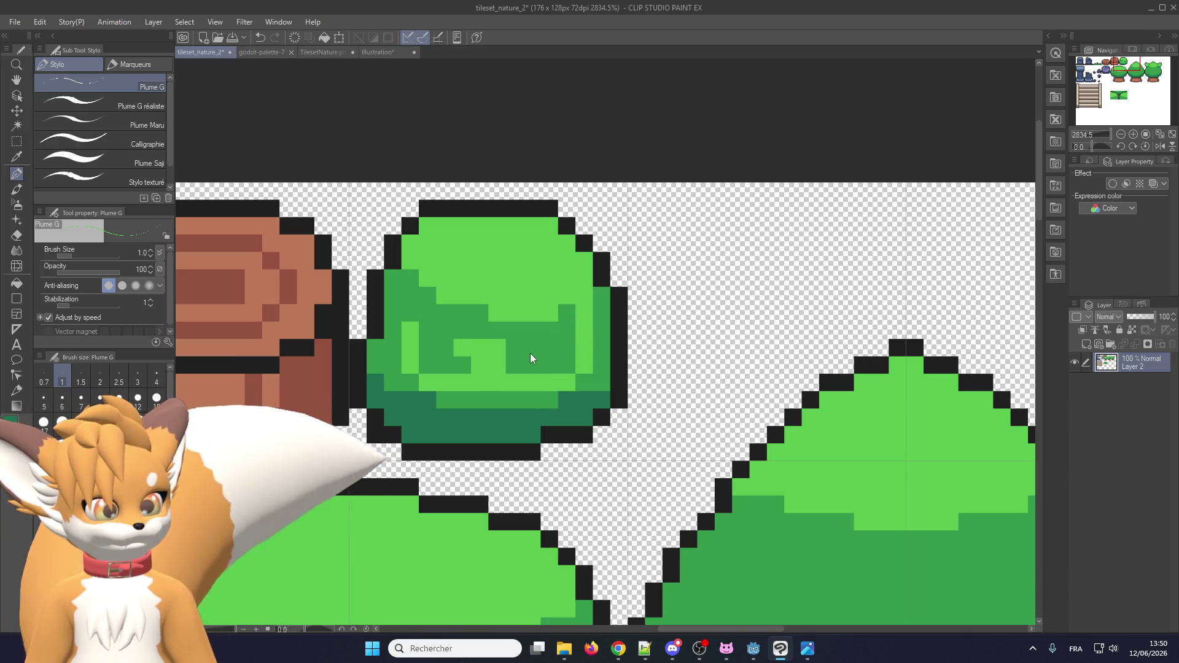
pyautogui.hotkey('ctrl', 'z')
pyautogui.hotkey('ctrl', 'z')
pyautogui.moveTo(391, 342)
pyautogui.mouseDown()
pyautogui.moveTo(488, 321)
pyautogui.moveTo(551, 398)
pyautogui.mouseUp()
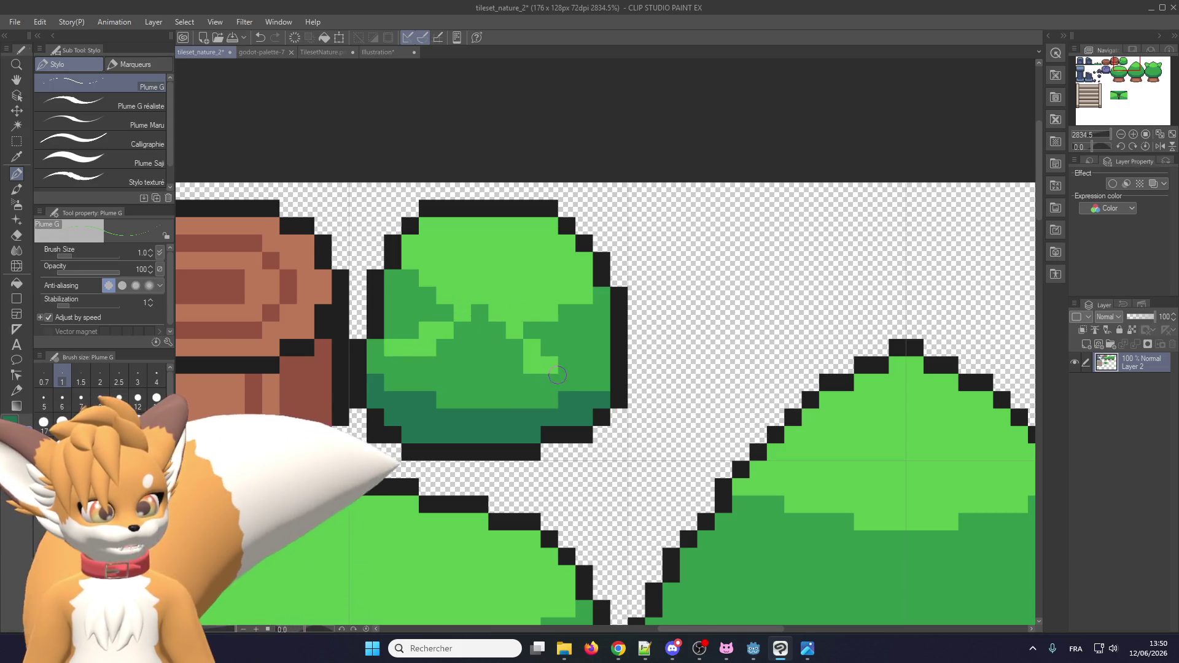
# Paint darker-green strokes across the bush, then undo the misplaced ones.
pyautogui.scroll(-5, 525, 324)
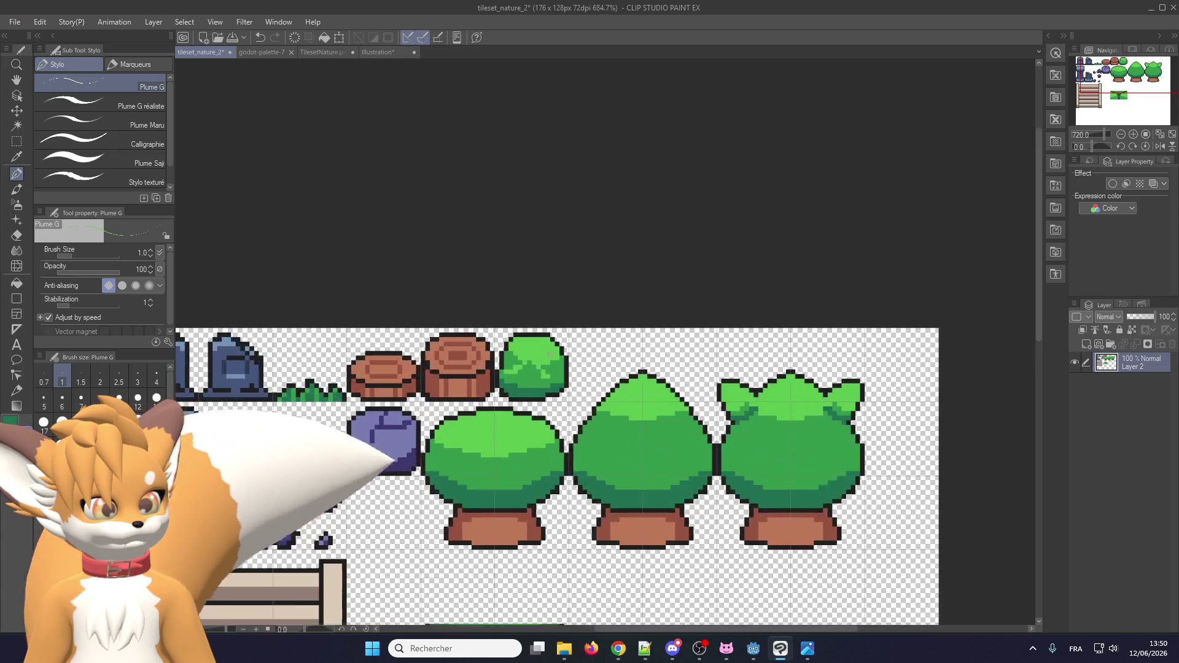
pyautogui.scroll(5, 543, 371)
pyautogui.moveTo(490, 411); pyautogui.dragTo(491, 385)
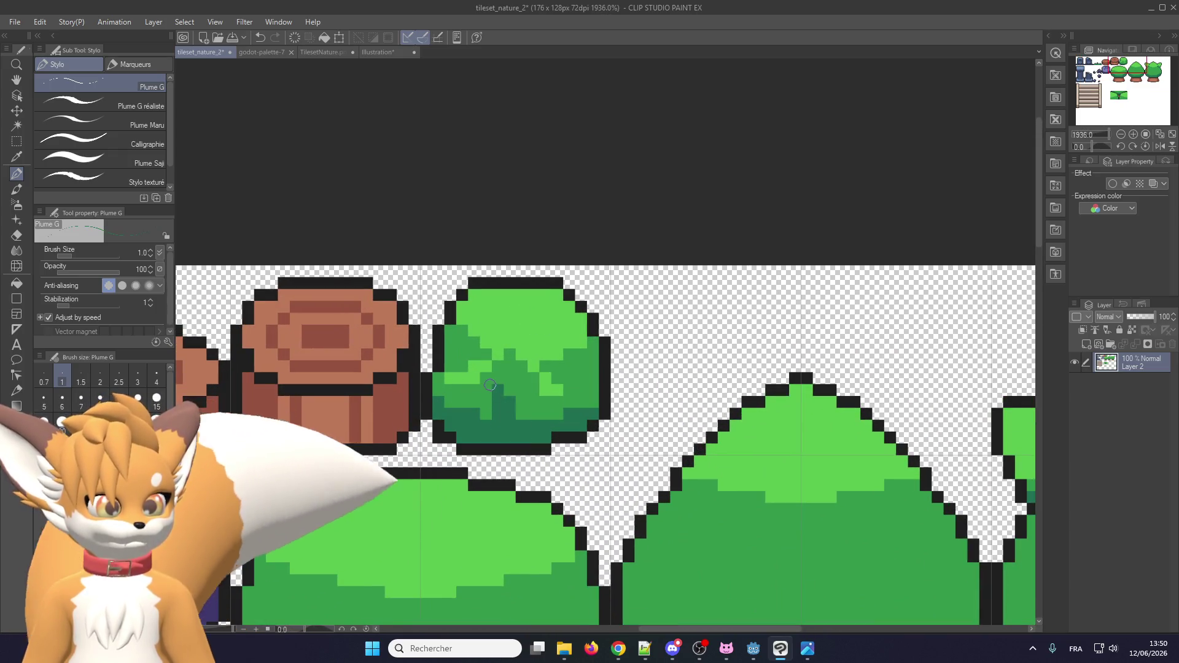
pyautogui.moveTo(519, 428)
pyautogui.mouseDown()
pyautogui.moveTo(586, 389)
pyautogui.moveTo(590, 363)
pyautogui.mouseUp()
pyautogui.hotkey('ctrl', 'z')
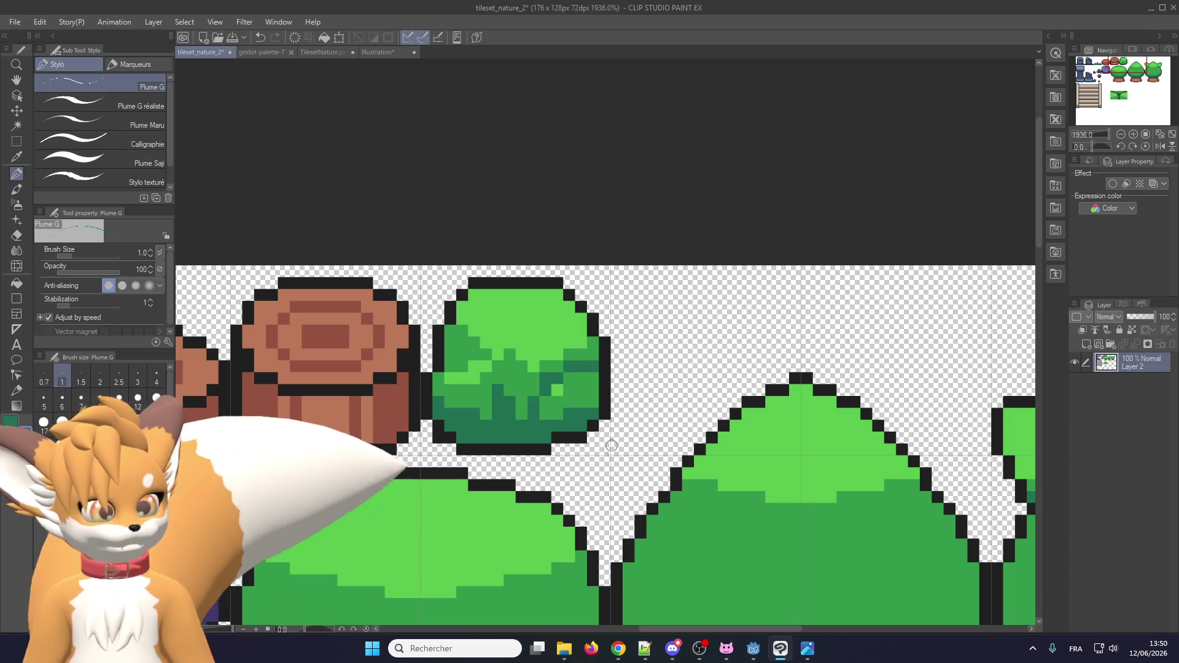
pyautogui.hotkey('ctrl', 'z')
# Add light-green pixels on the bush's right side and lower part.
pyautogui.scroll(2, 516, 381)
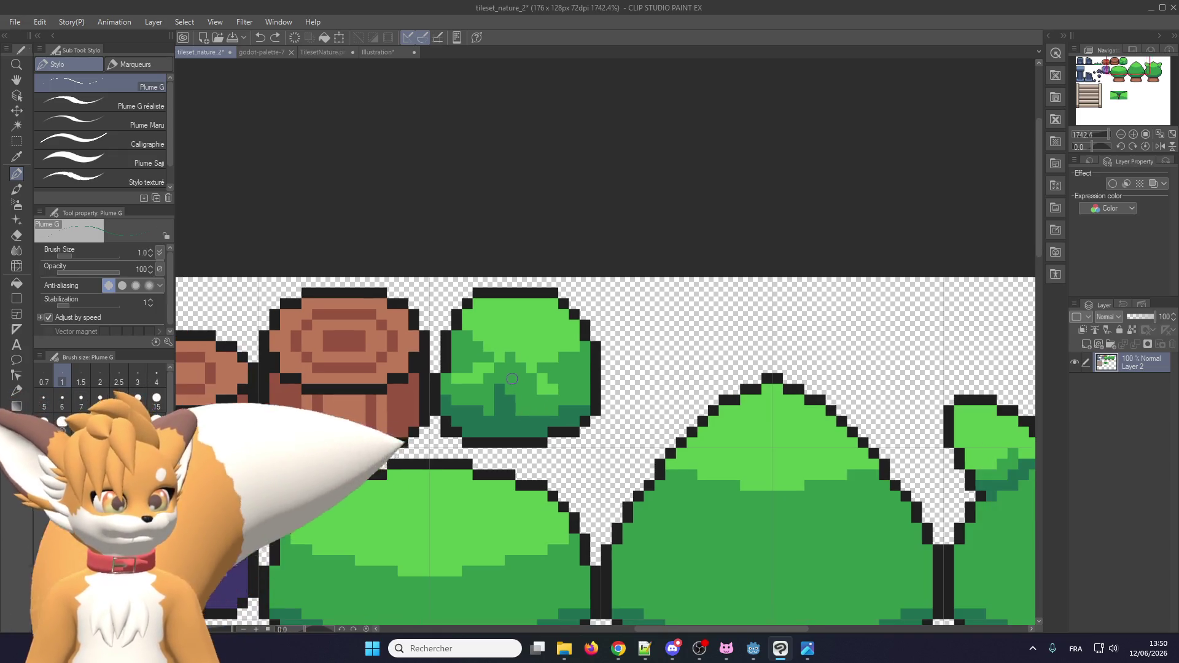
pyautogui.moveTo(574, 393)
pyautogui.mouseDown()
pyautogui.moveTo(611, 375)
pyautogui.moveTo(605, 364)
pyautogui.mouseUp()
pyautogui.moveTo(473, 404)
pyautogui.mouseDown()
pyautogui.moveTo(519, 405)
pyautogui.moveTo(541, 390)
pyautogui.moveTo(547, 436)
pyautogui.moveTo(528, 423)
pyautogui.moveTo(525, 394)
pyautogui.mouseUp()
pyautogui.scroll(-1, 492, 405)
pyautogui.scroll(1, 467, 408)
pyautogui.scroll(-8, 535, 393)
pyautogui.scroll(6, 537, 389)
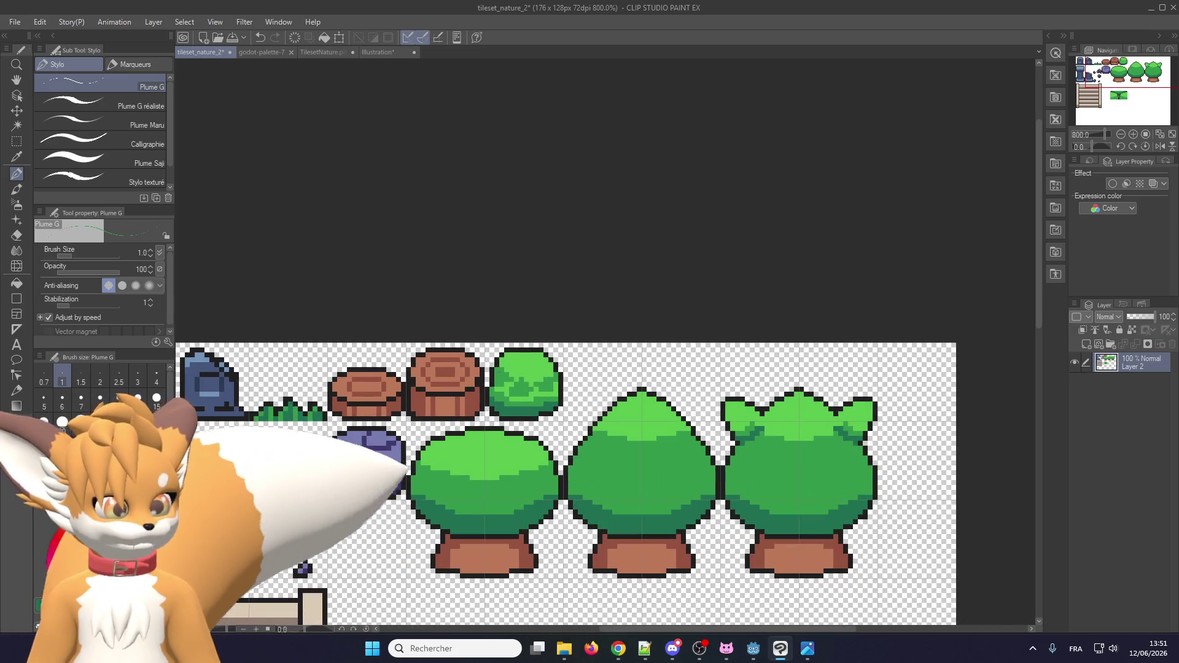
pyautogui.scroll(3, 535, 375)
pyautogui.scroll(-3, 548, 384)
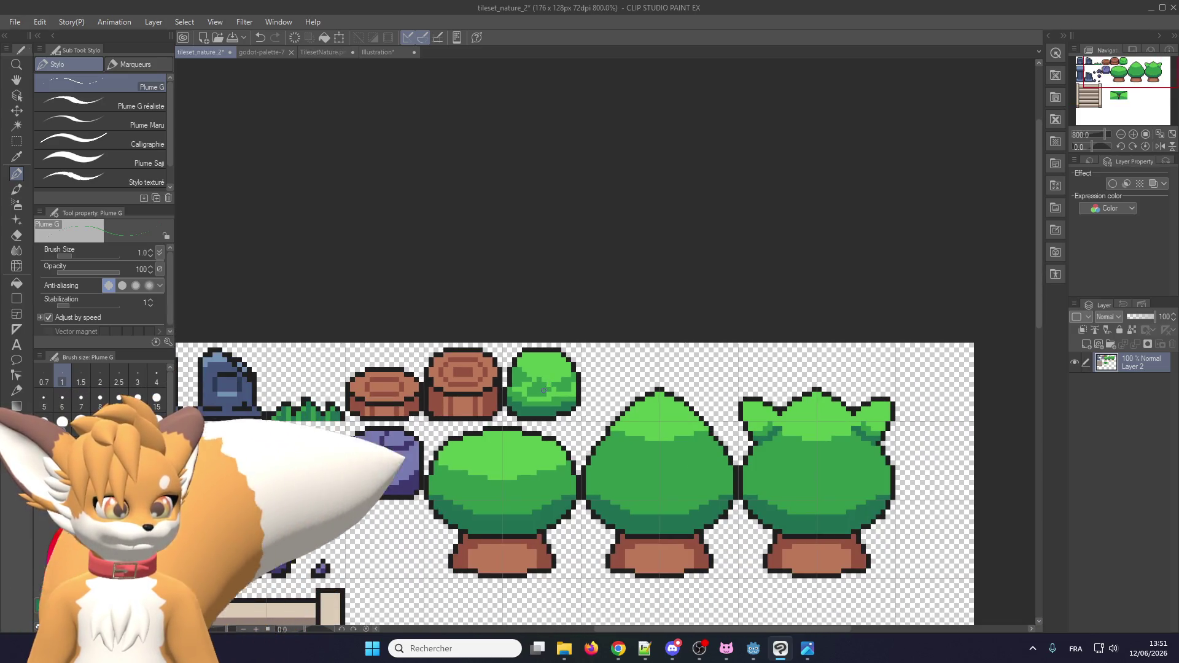
pyautogui.scroll(2, 548, 385)
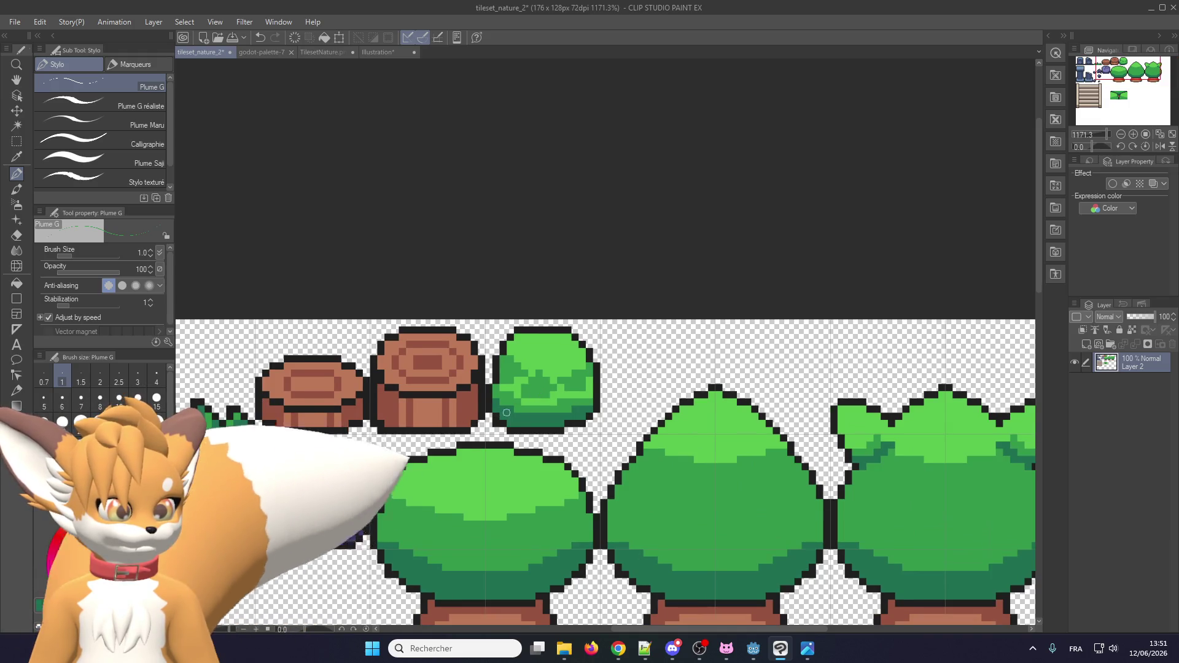
pyautogui.scroll(1, 506, 412)
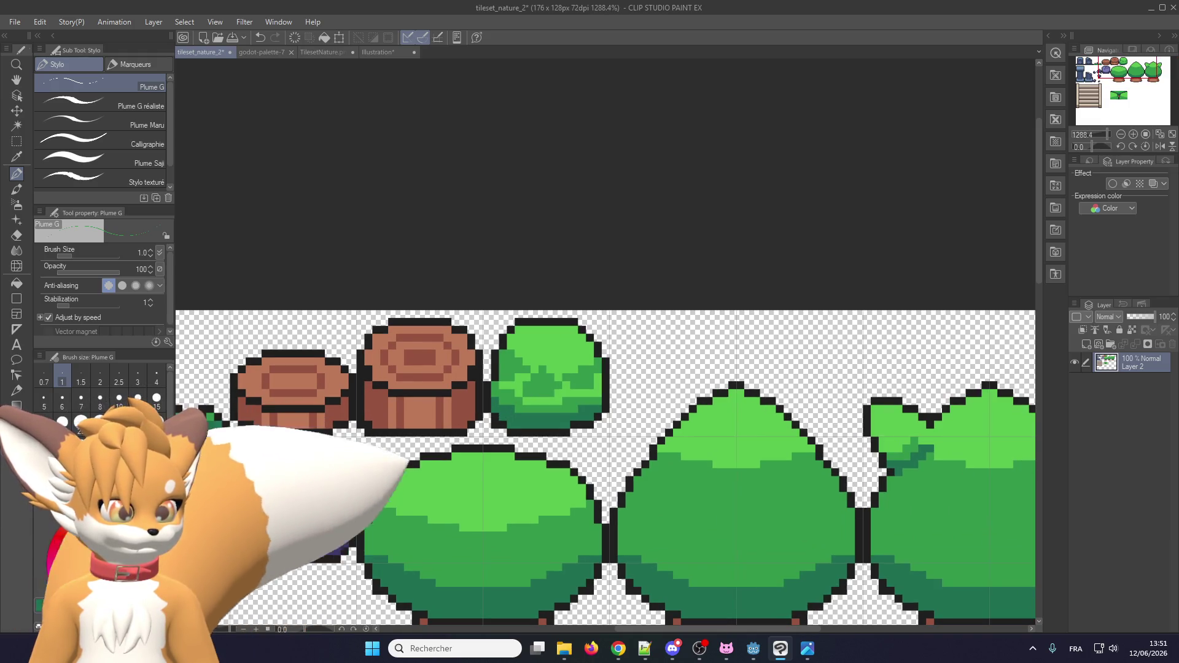
pyautogui.scroll(-4, 542, 391)
pyautogui.scroll(3, 543, 391)
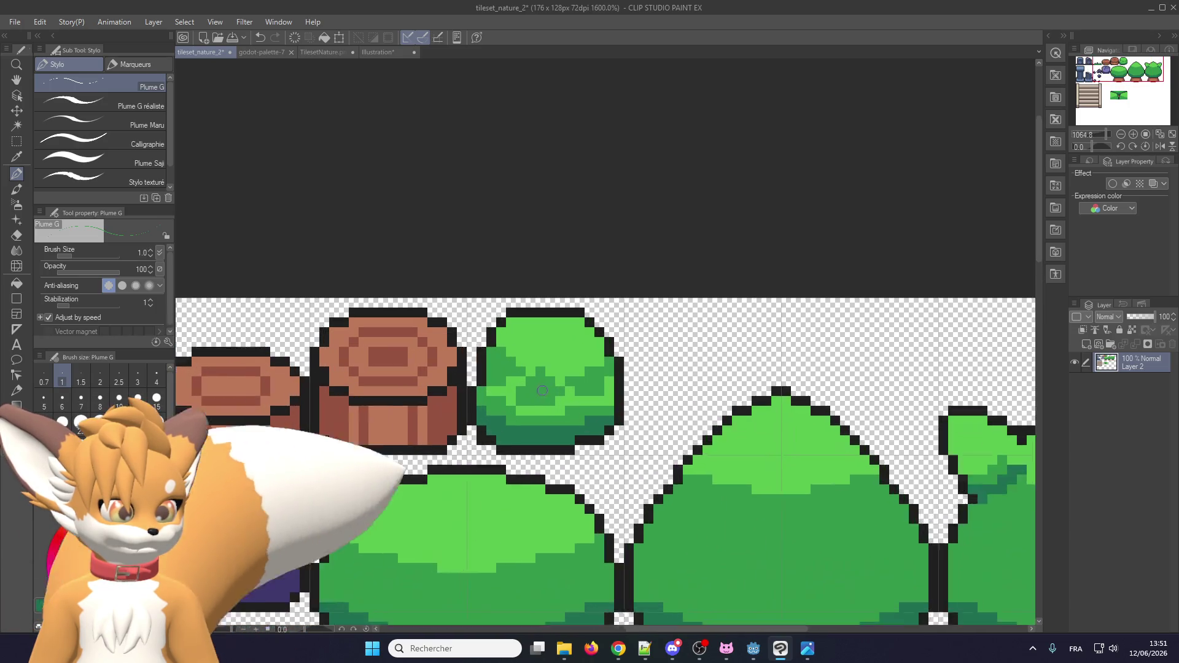
pyautogui.scroll(1, 542, 391)
pyautogui.scroll(-5, 511, 422)
pyautogui.scroll(2, 514, 417)
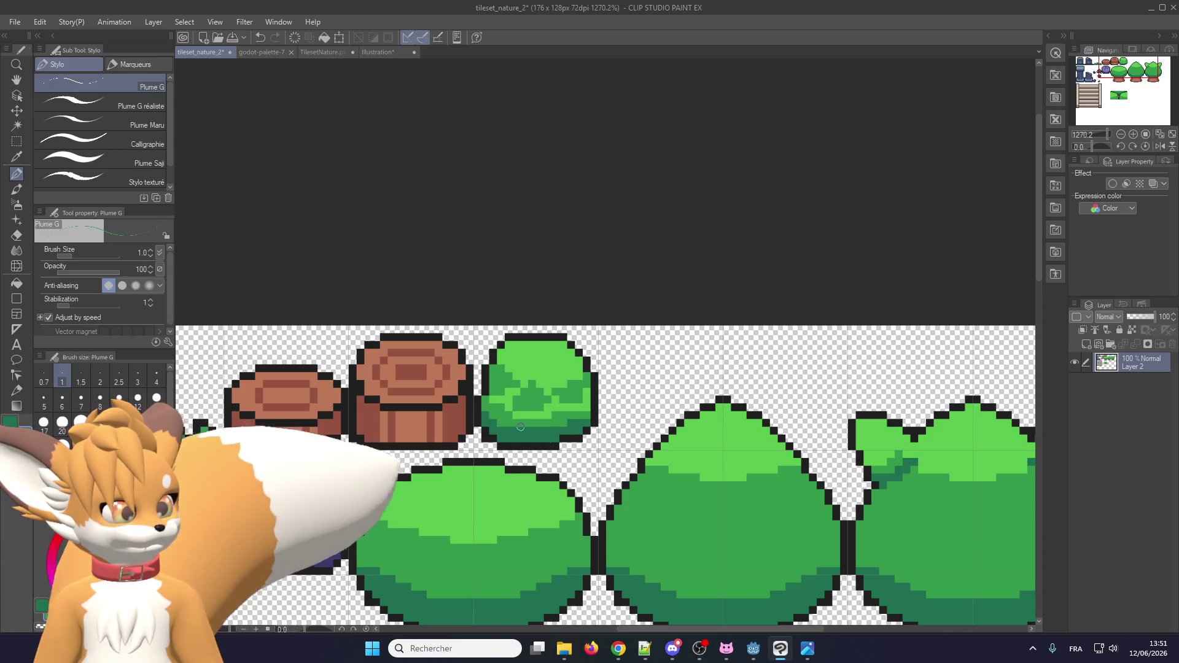
pyautogui.scroll(-3, 605, 416)
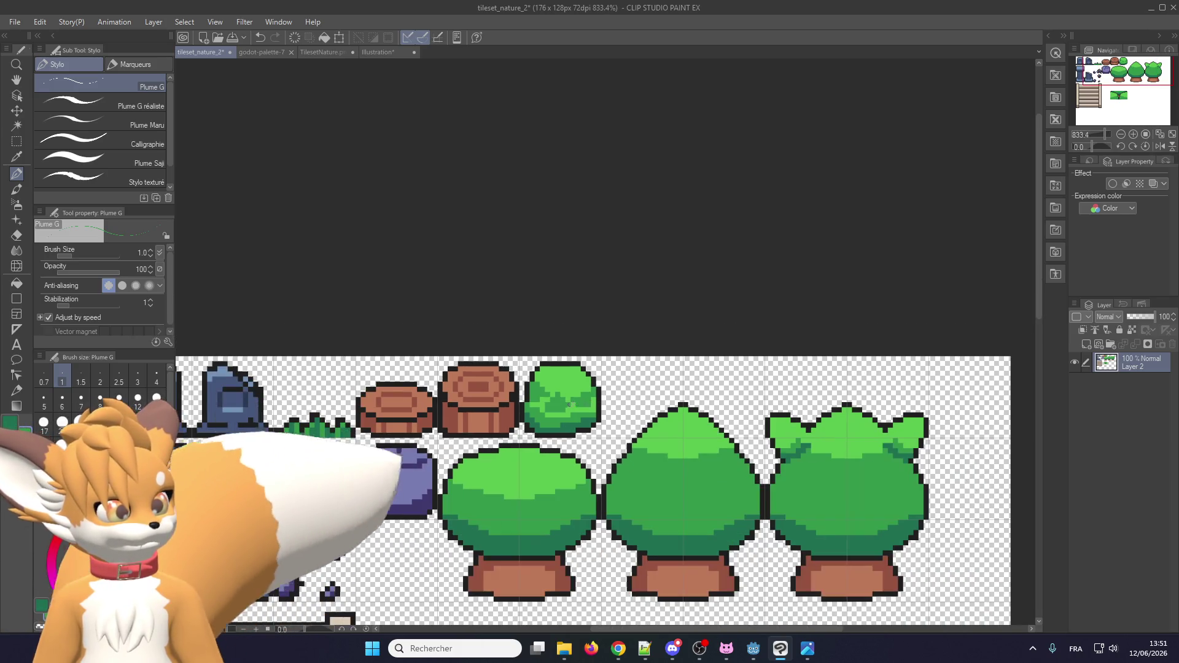
pyautogui.scroll(4, 561, 417)
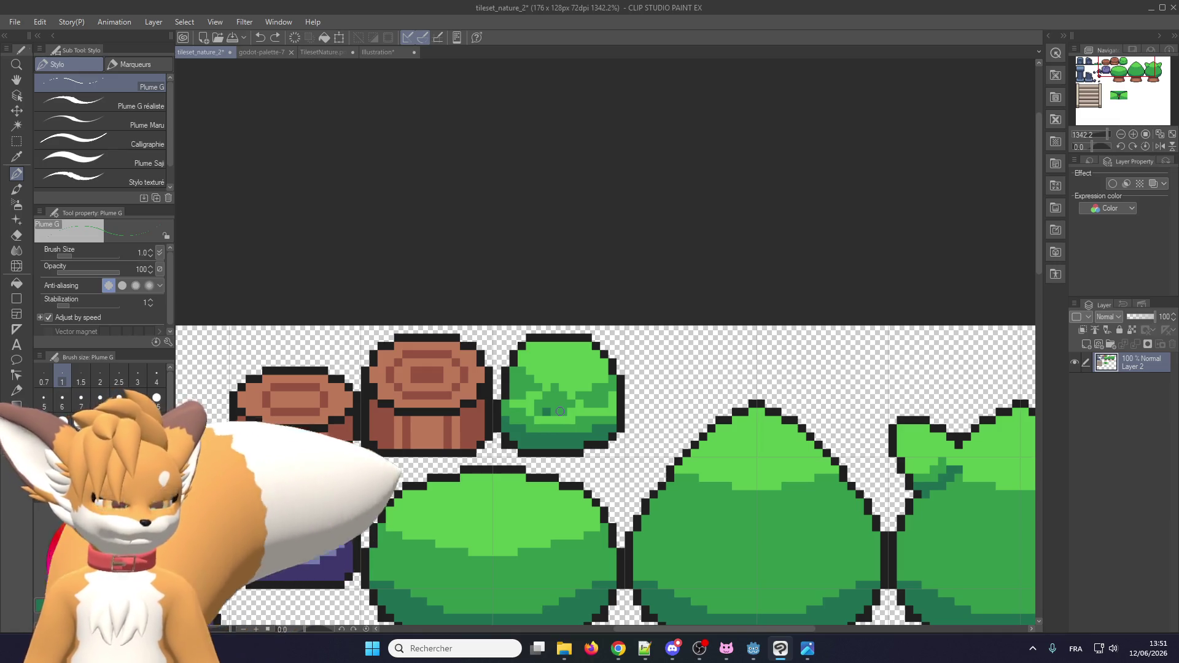
pyautogui.scroll(3, 560, 412)
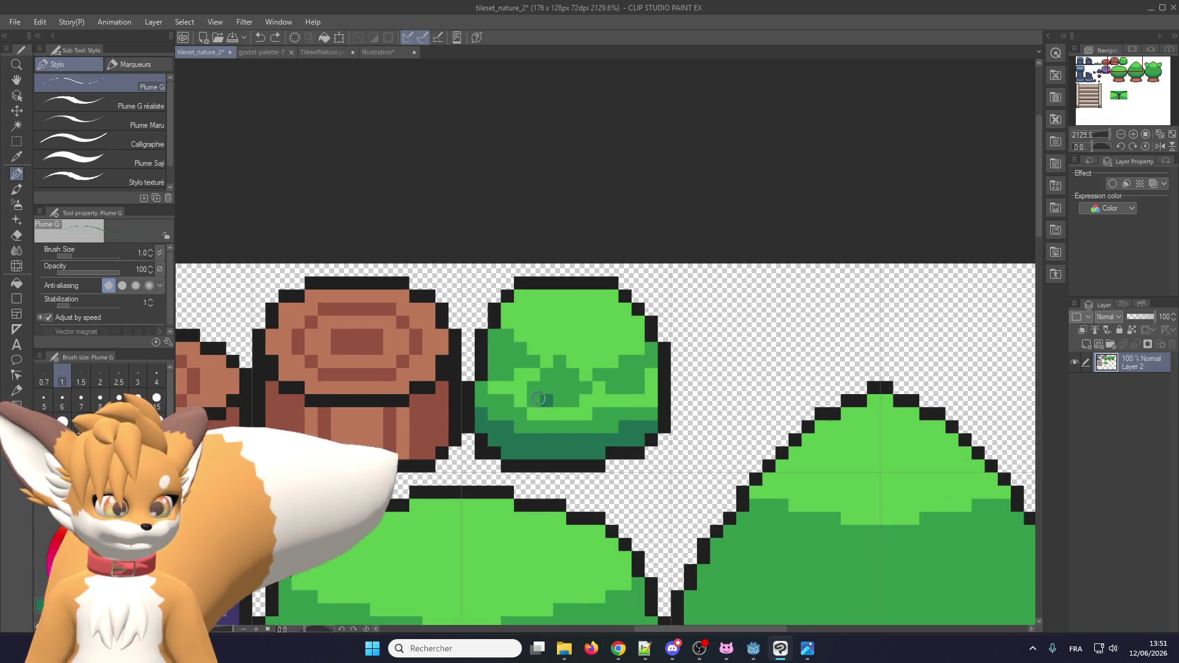
# Add dark-green leaf marks at the bush's centre, left and right.
pyautogui.moveTo(533, 399); pyautogui.dragTo(565, 397)
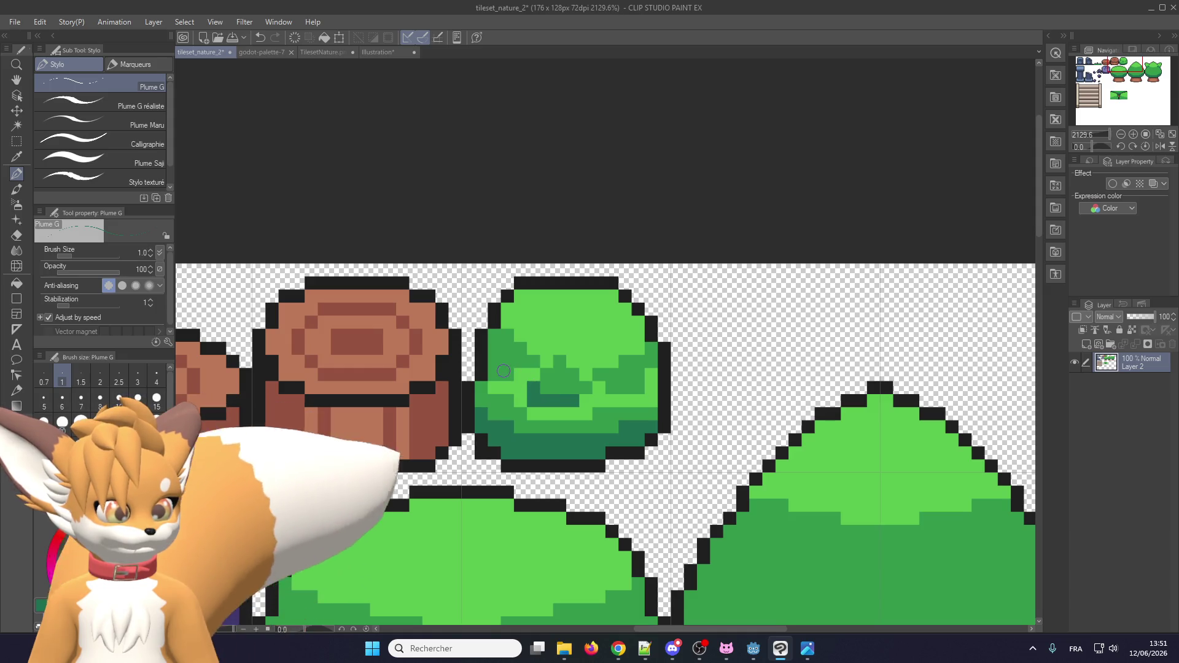
pyautogui.moveTo(504, 371); pyautogui.dragTo(494, 375)
pyautogui.moveTo(613, 387); pyautogui.dragTo(628, 384)
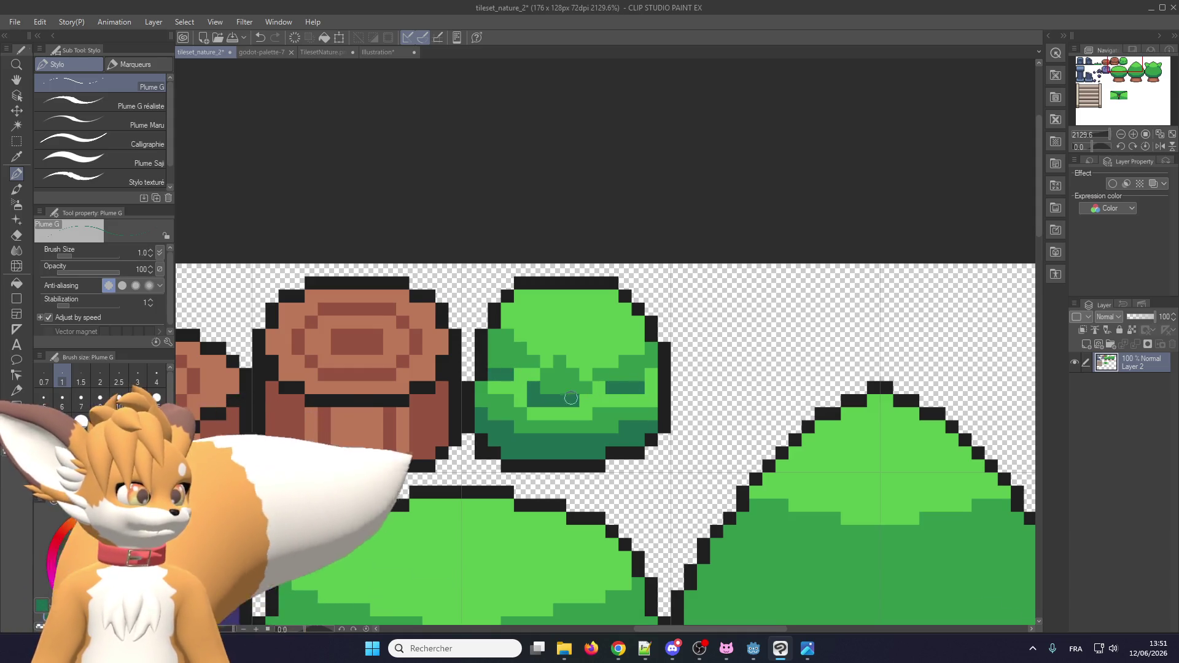
pyautogui.scroll(-10, 562, 379)
pyautogui.scroll(2, 551, 428)
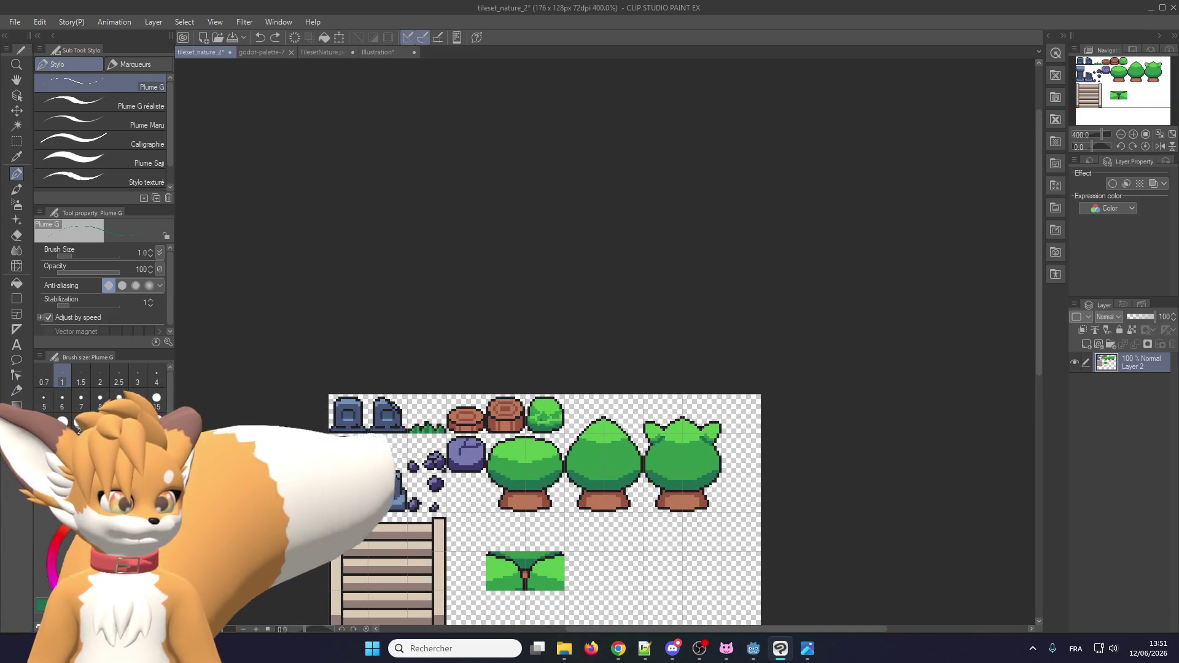
pyautogui.scroll(3, 538, 440)
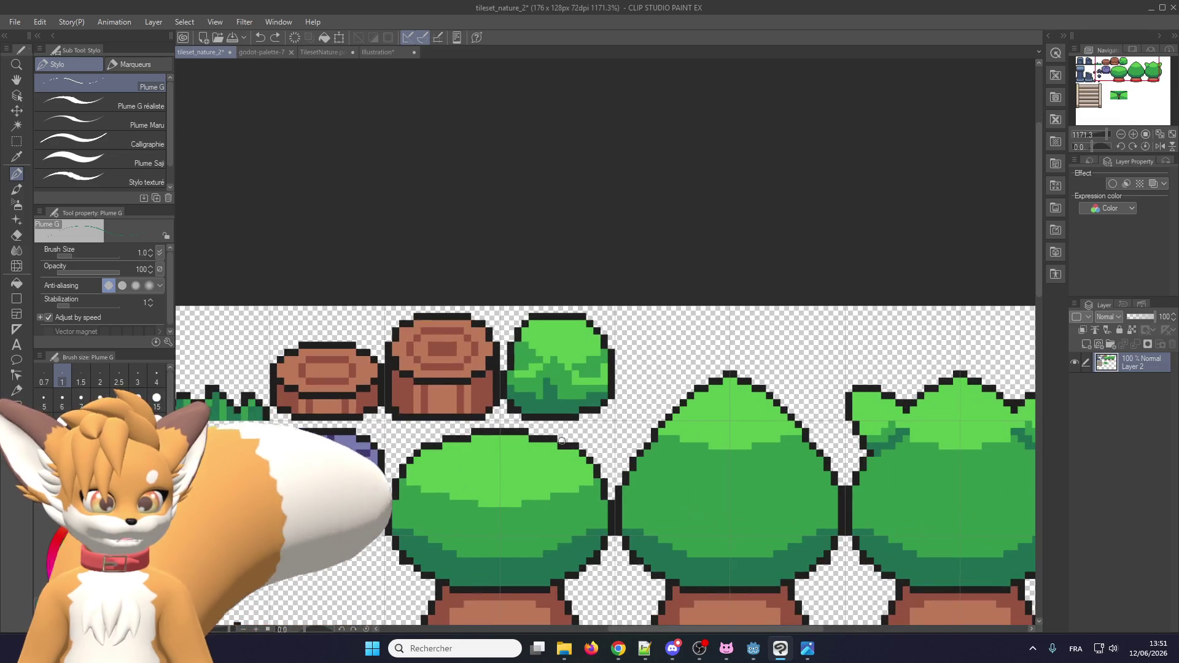
pyautogui.scroll(2, 575, 439)
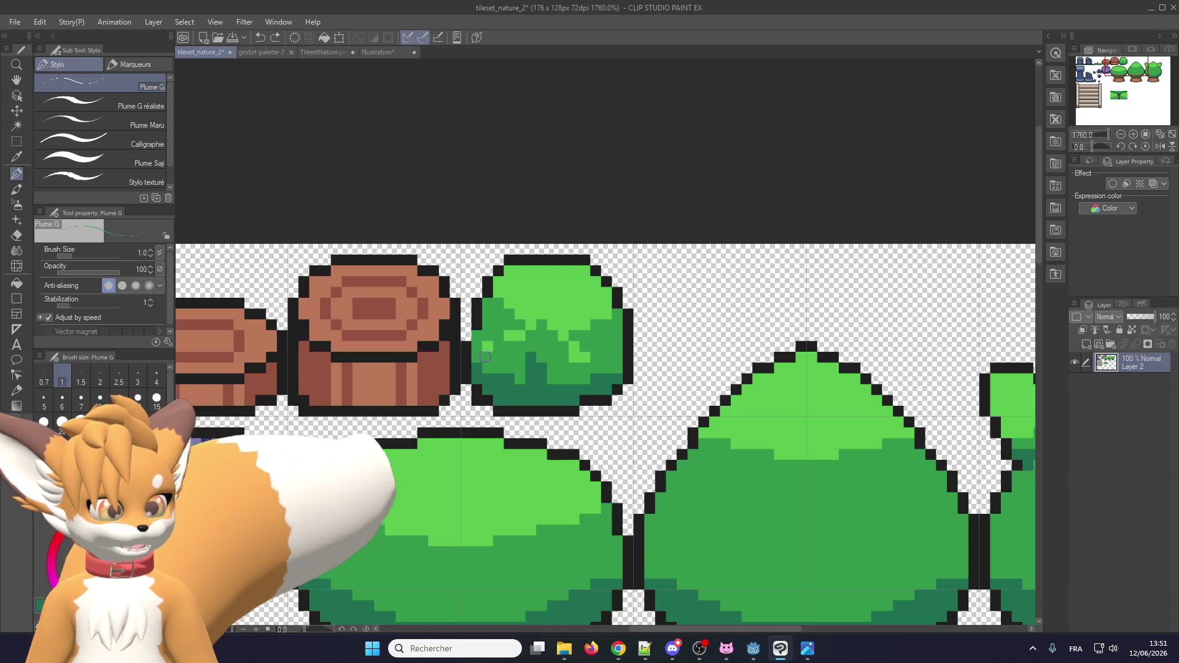
# Eyedrop the black outline colour and select the Rectangle selection tool.
pyautogui.keyDown('alt'); pyautogui.click(475, 330); pyautogui.keyUp('alt')
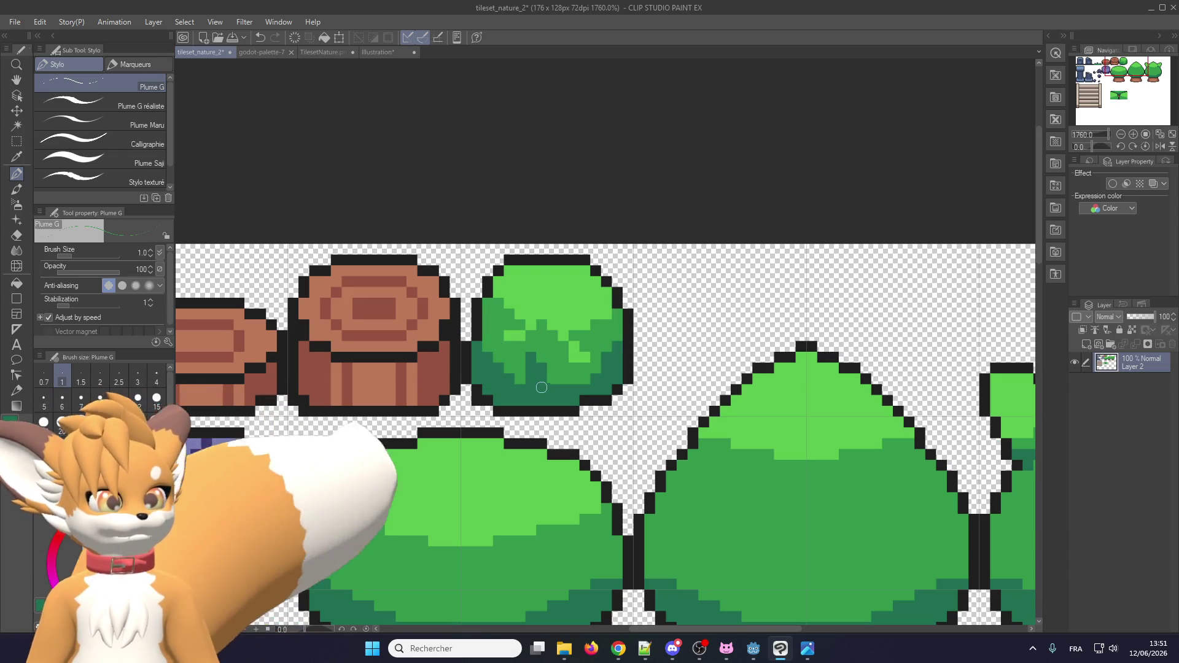
pyautogui.scroll(-5, 541, 388)
pyautogui.scroll(3, 536, 350)
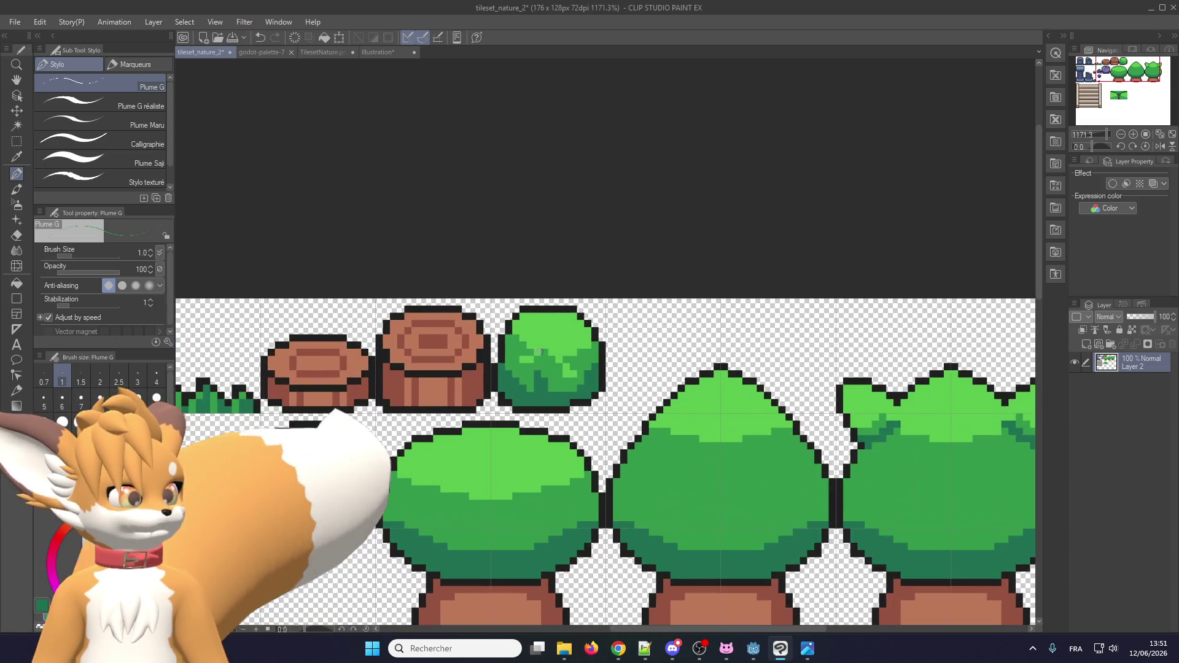
pyautogui.scroll(-2, 575, 376)
pyautogui.scroll(3, 575, 376)
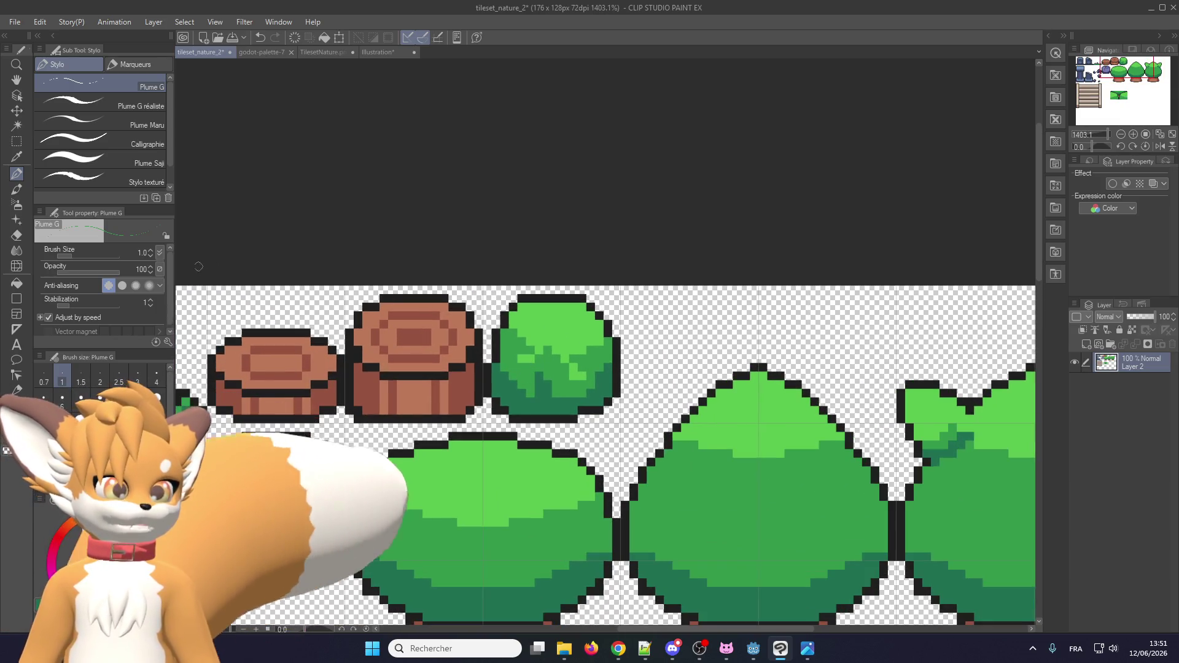
pyautogui.click(17, 142)
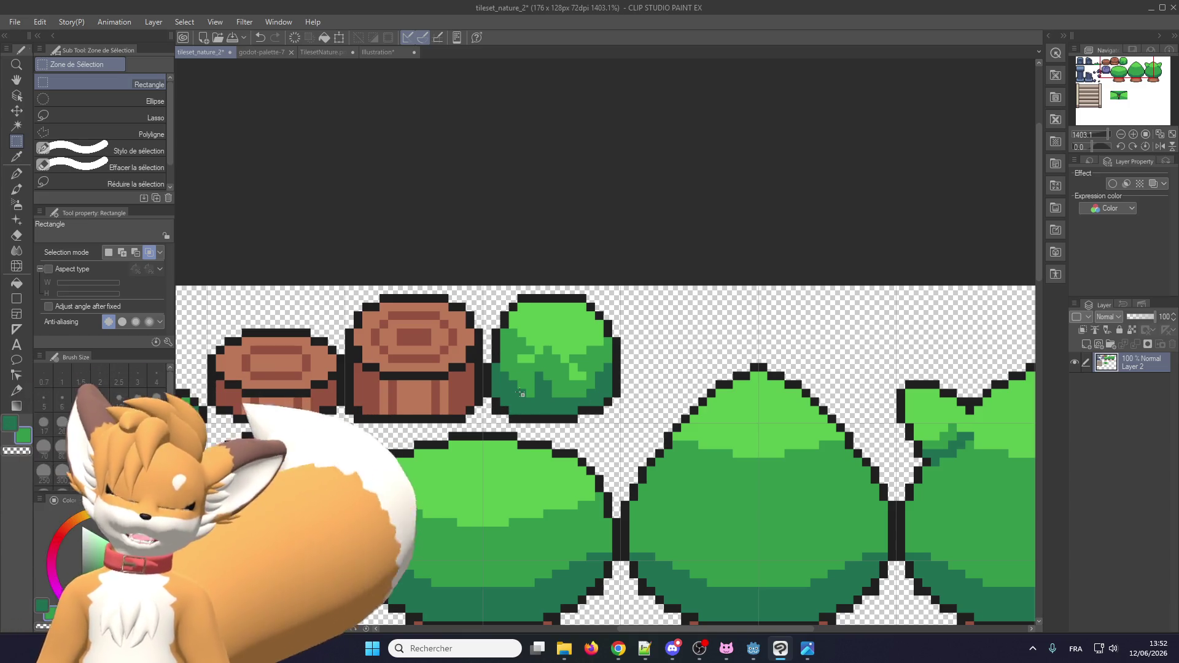
# Save the tileset_nature_2 file with Ctrl+S.
pyautogui.hotkey('ctrl', 's')
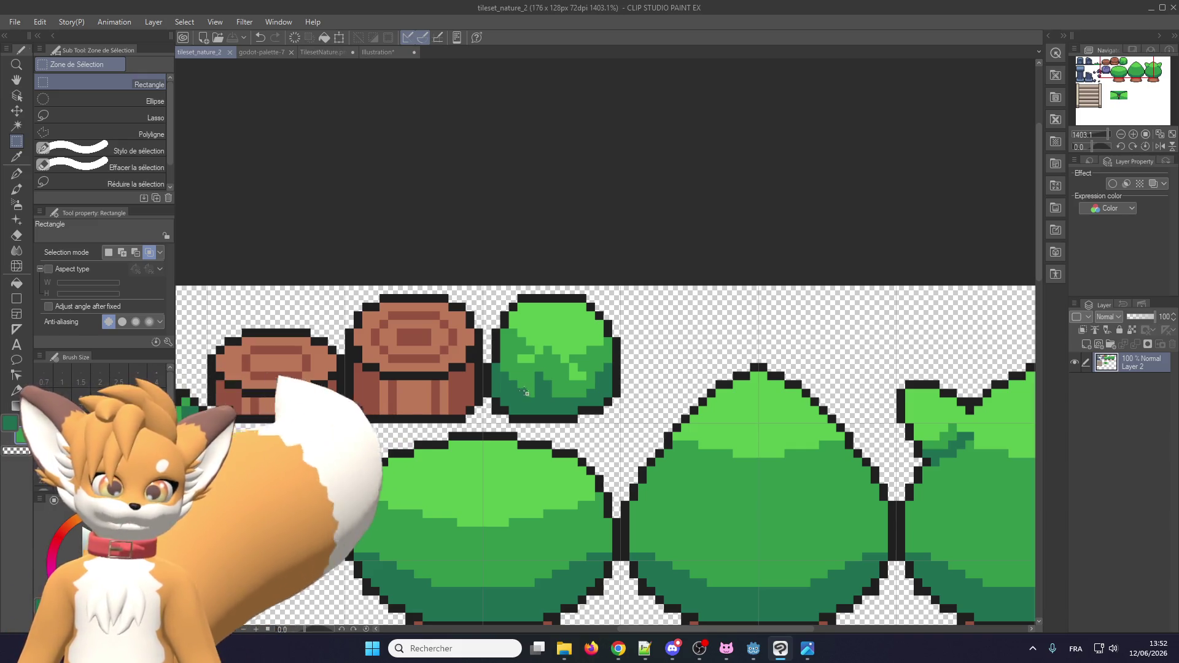
pyautogui.scroll(-3, 521, 363)
pyautogui.scroll(3, 500, 395)
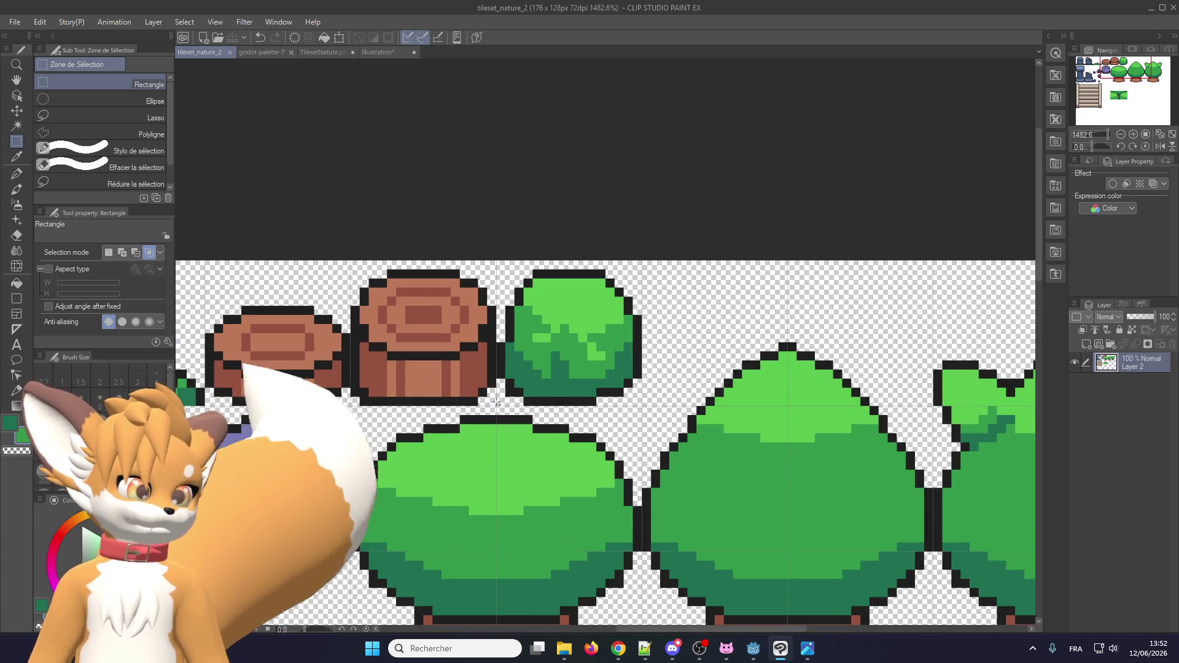
# Export the sheet as a single-layer PNG overwriting nature.png, then return to Godot.
pyautogui.click(18, 26)
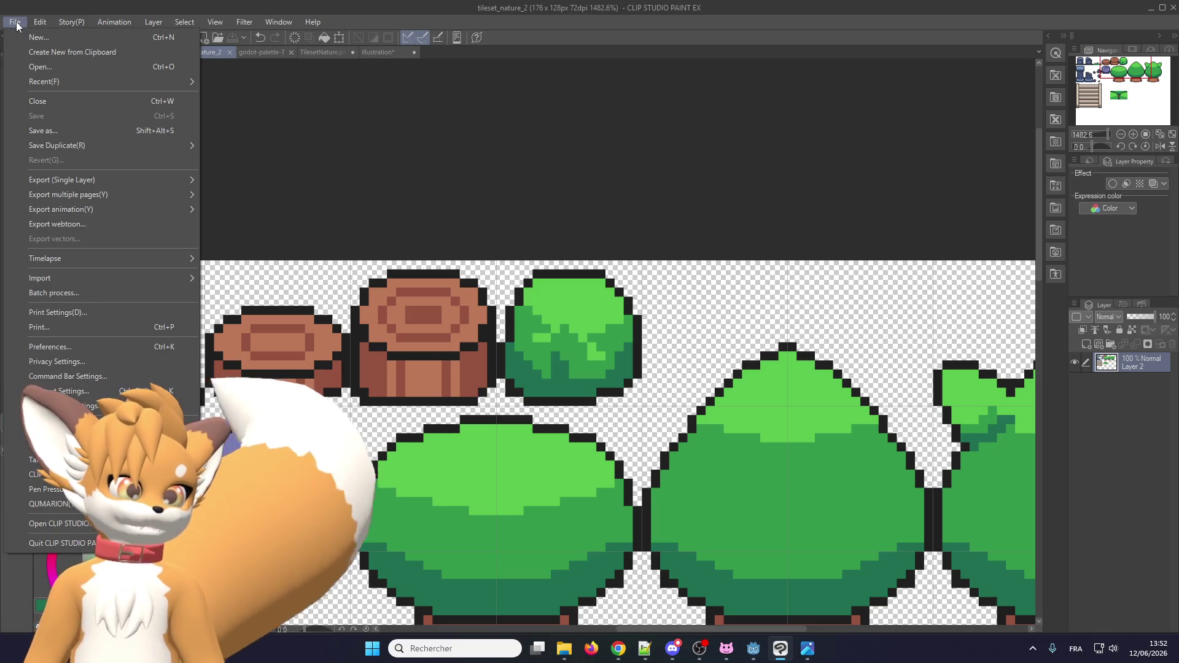
pyautogui.moveTo(68, 182)
pyautogui.click(262, 211)
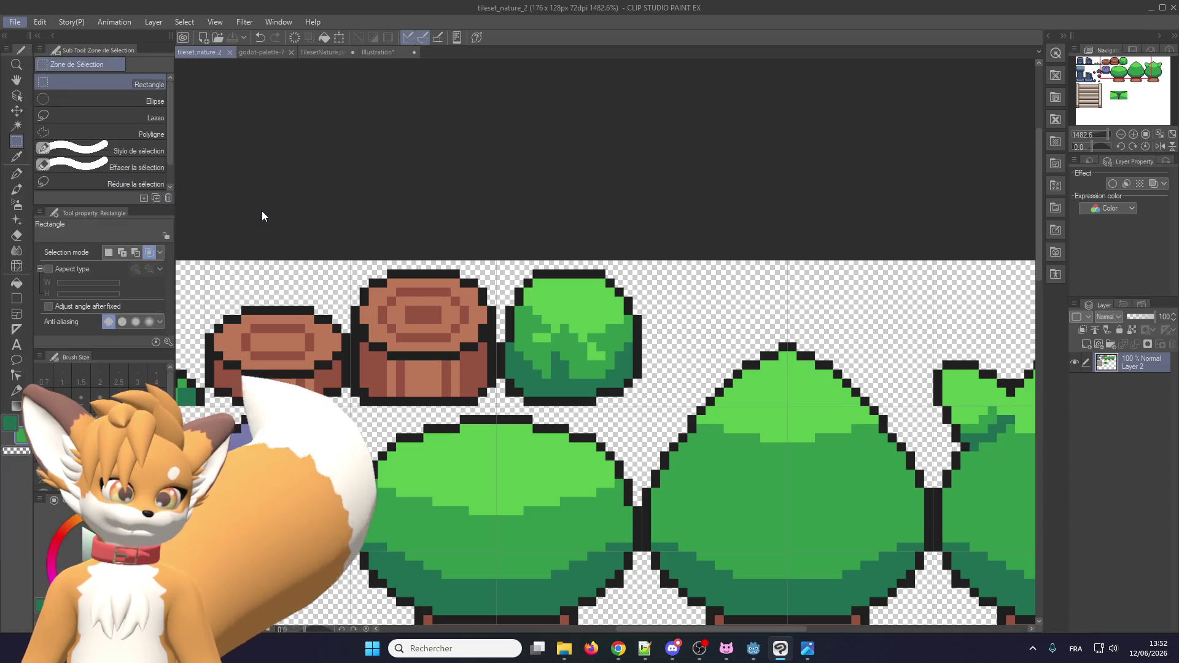
pyautogui.doubleClick(219, 125)
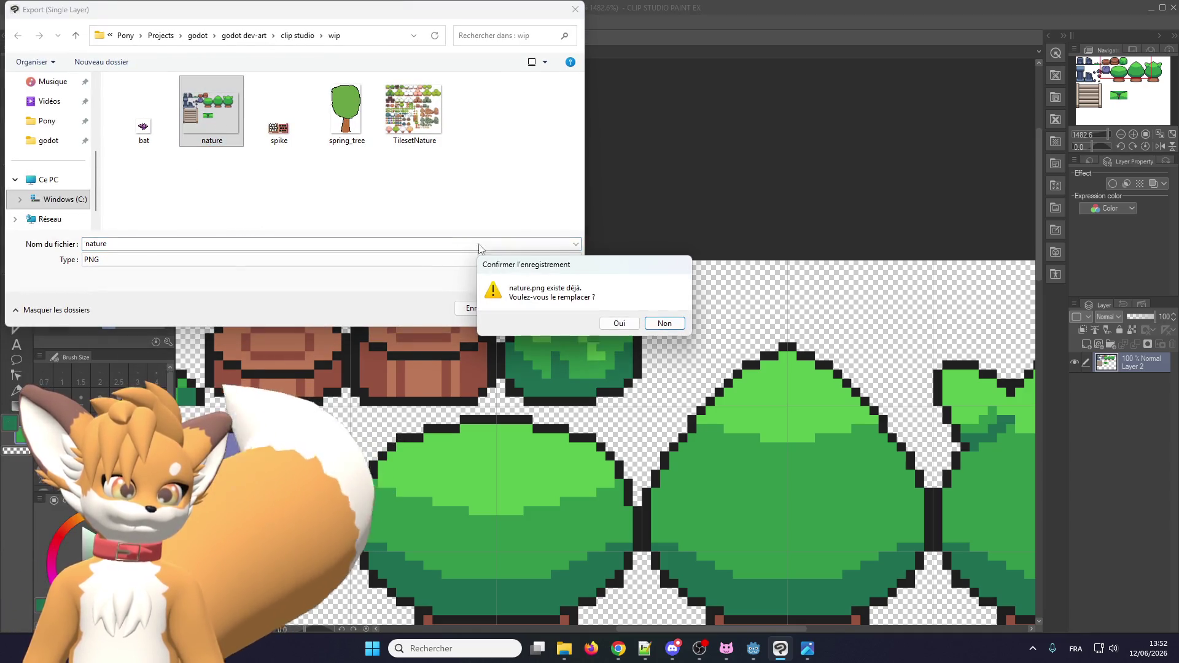
pyautogui.click(620, 324)
pyautogui.click(565, 222)
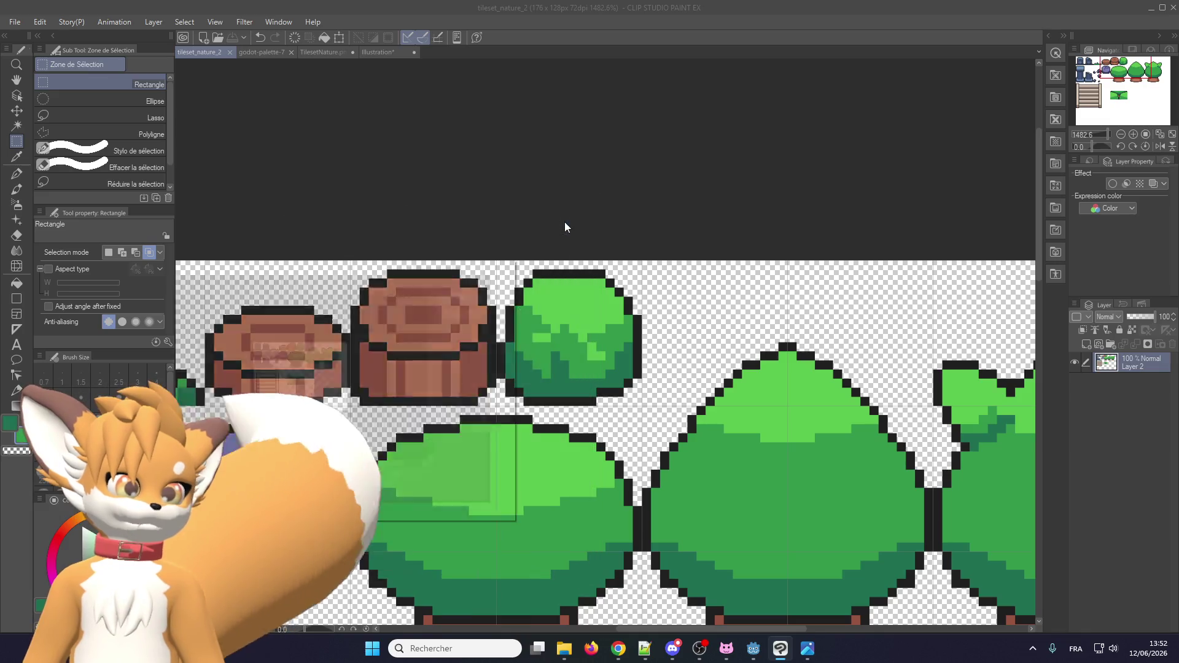
pyautogui.click(481, 284)
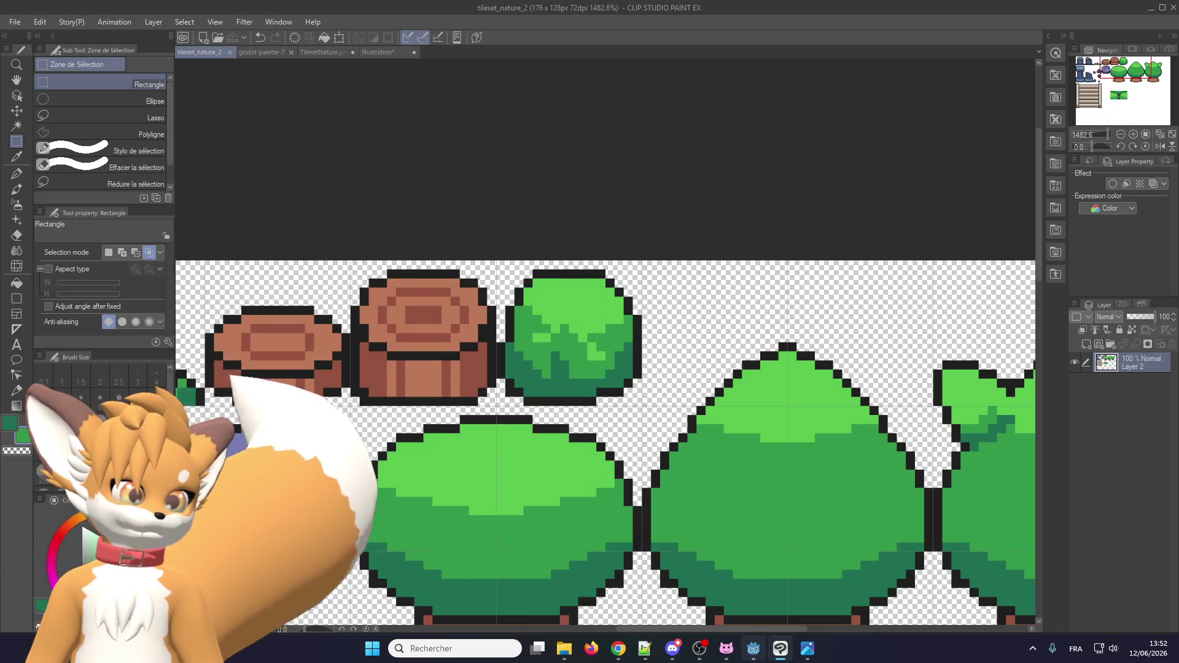
pyautogui.hotkey('alt', 'Tab')
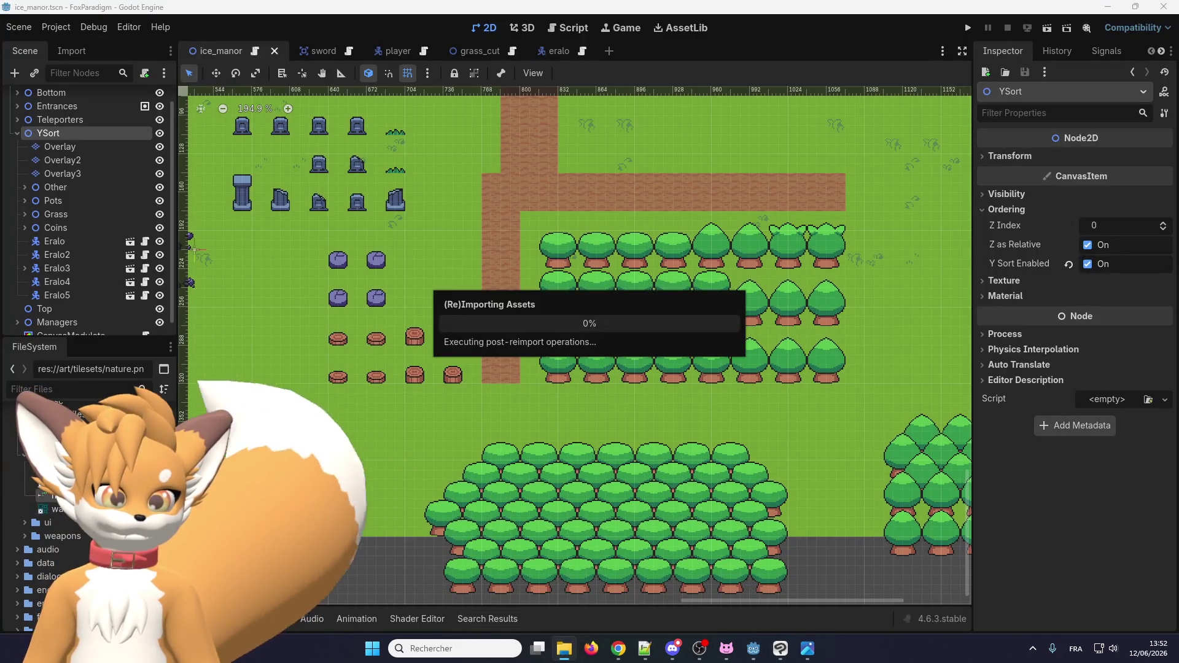
# On the Overlay layer, paint a row of small bush tiles left of the stumps.
pyautogui.scroll(-2, 327, 416)
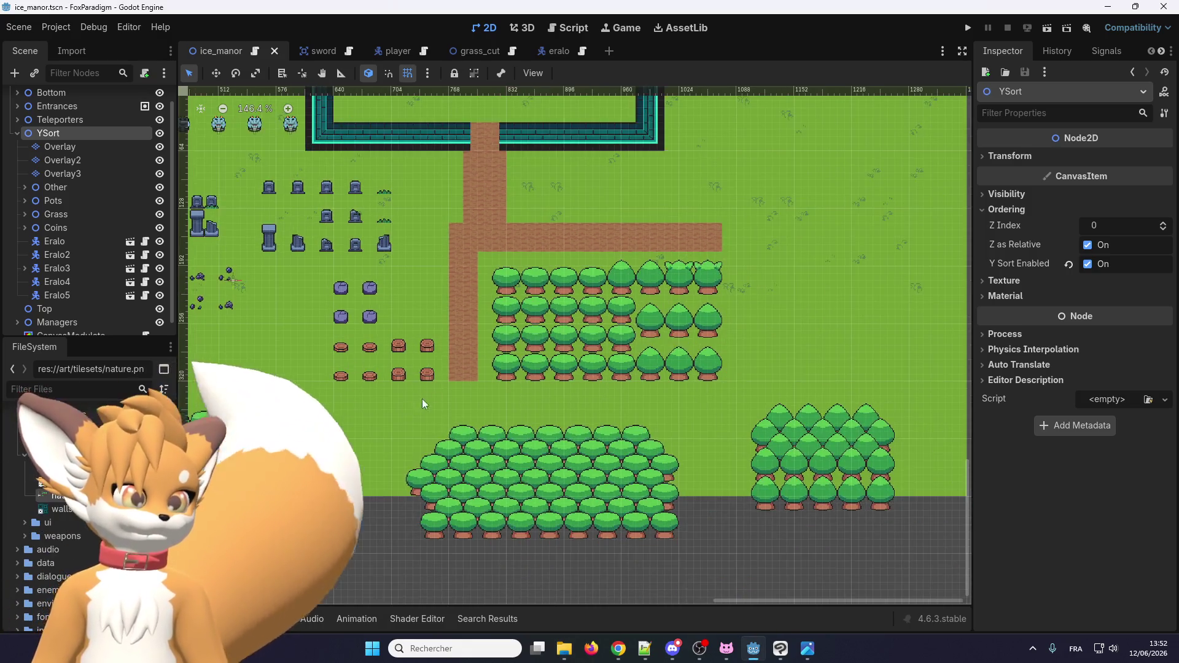
pyautogui.click(83, 148)
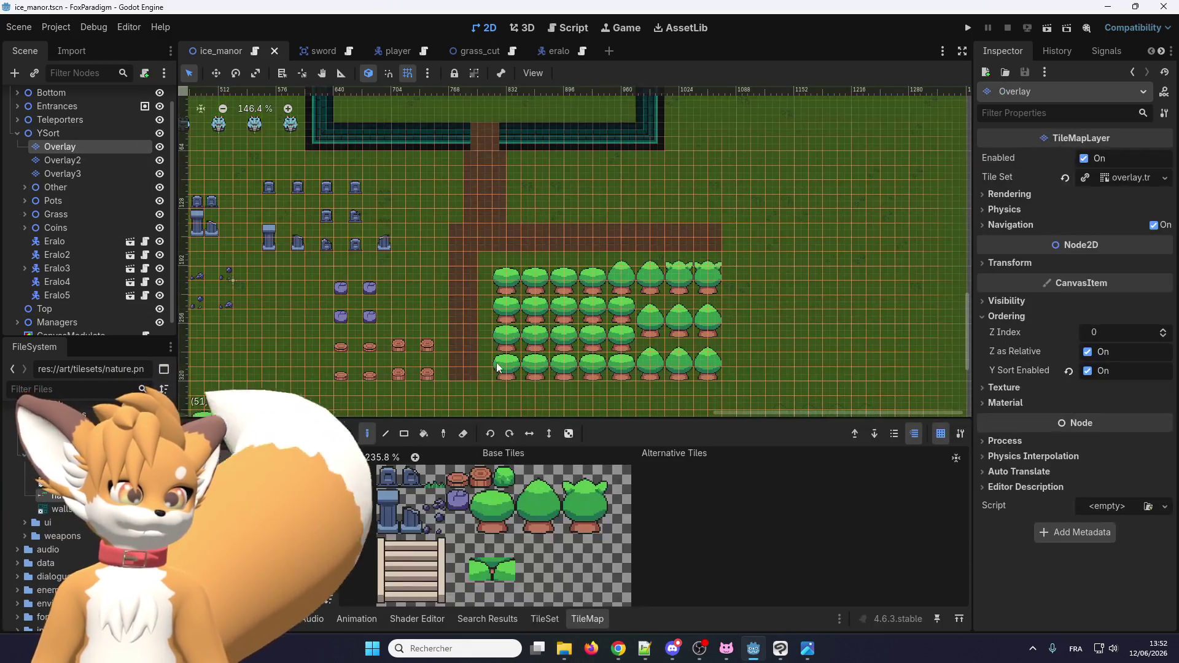
pyautogui.scroll(-3, 475, 353)
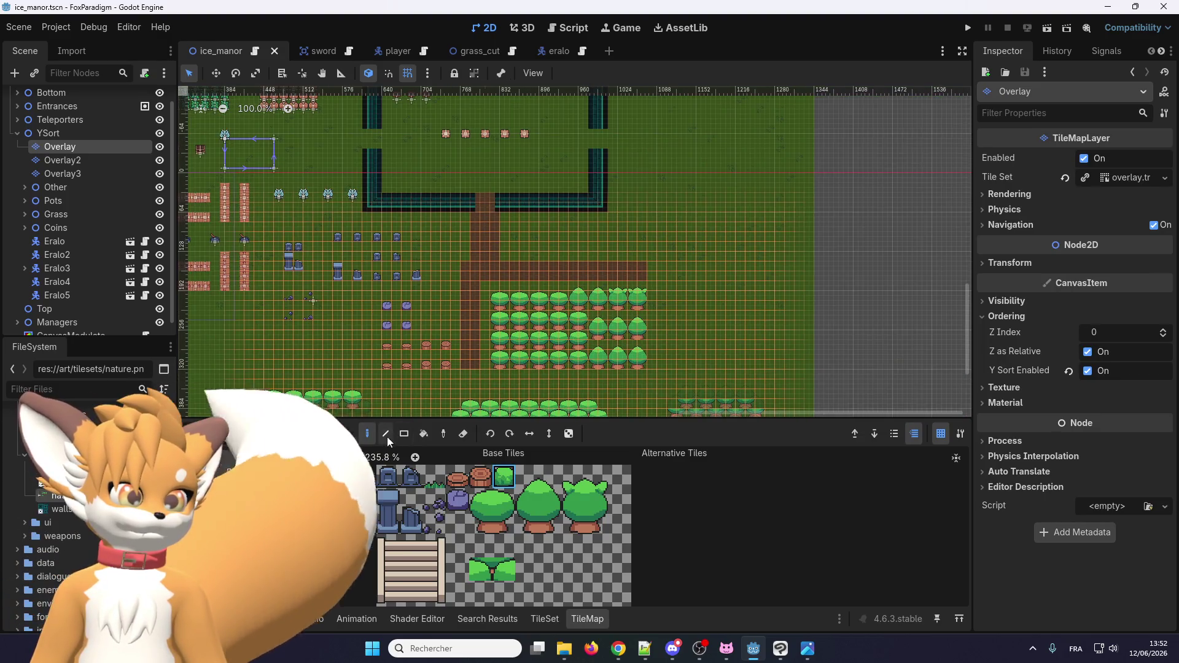
pyautogui.scroll(8, 378, 346)
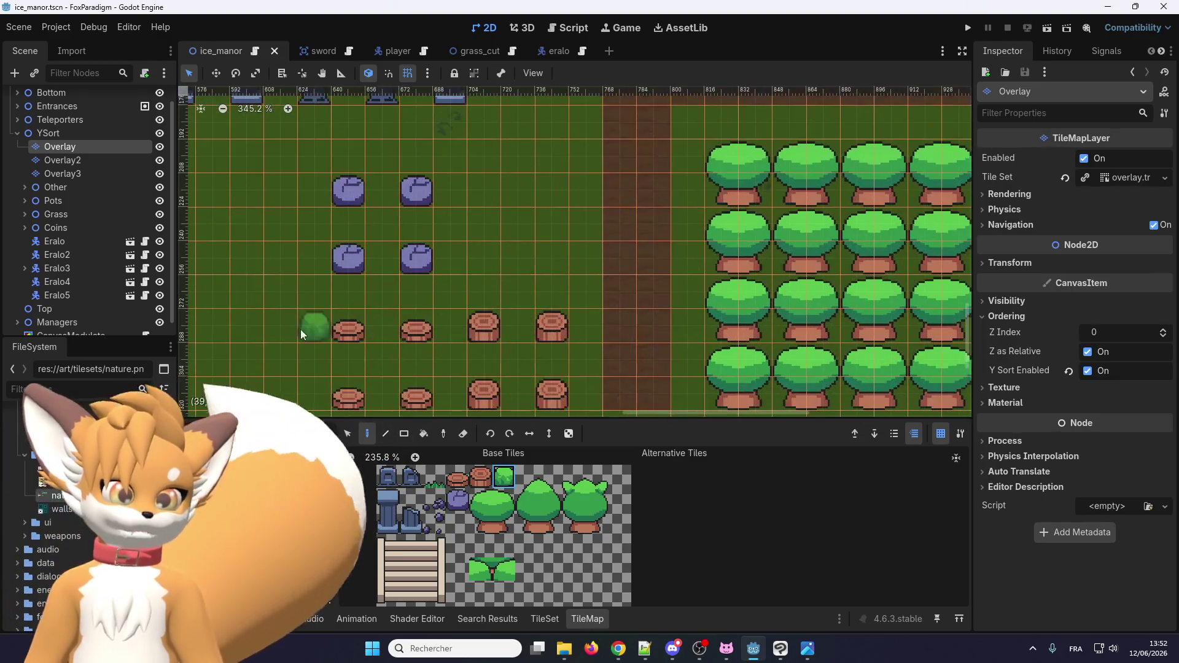
pyautogui.click(245, 328)
pyautogui.moveTo(260, 297); pyautogui.dragTo(212, 295)
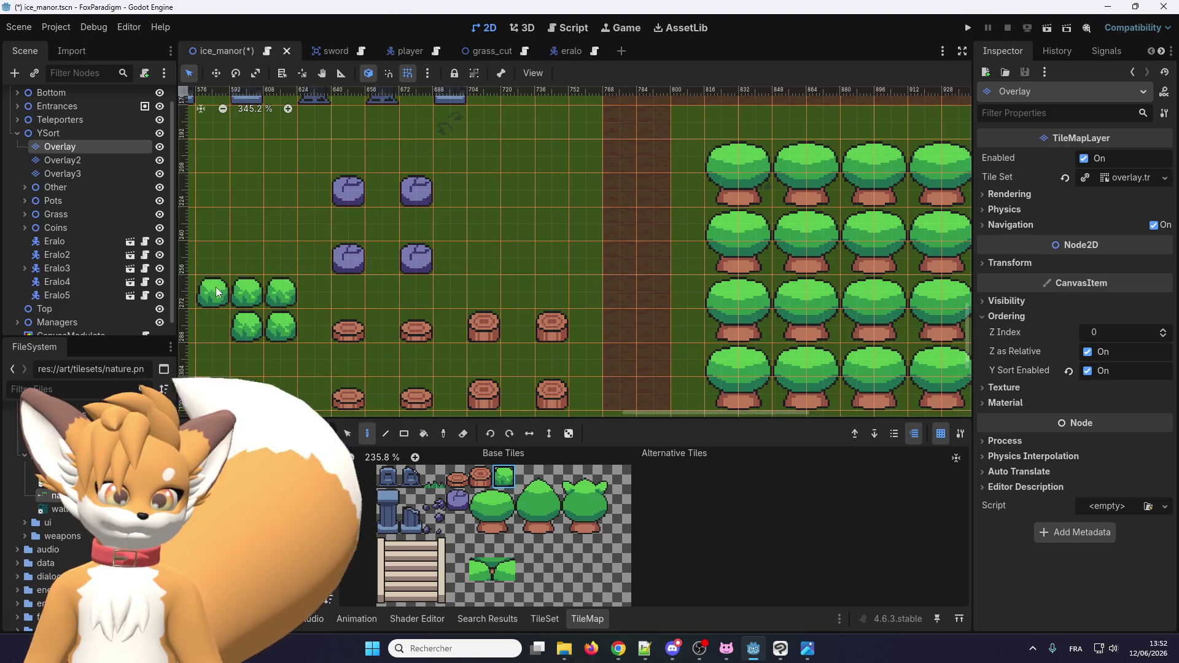
# Extend the bush rows to the right, fill the second row's gap, then open the TileSet editor.
pyautogui.scroll(-4, 541, 221)
pyautogui.scroll(3, 440, 299)
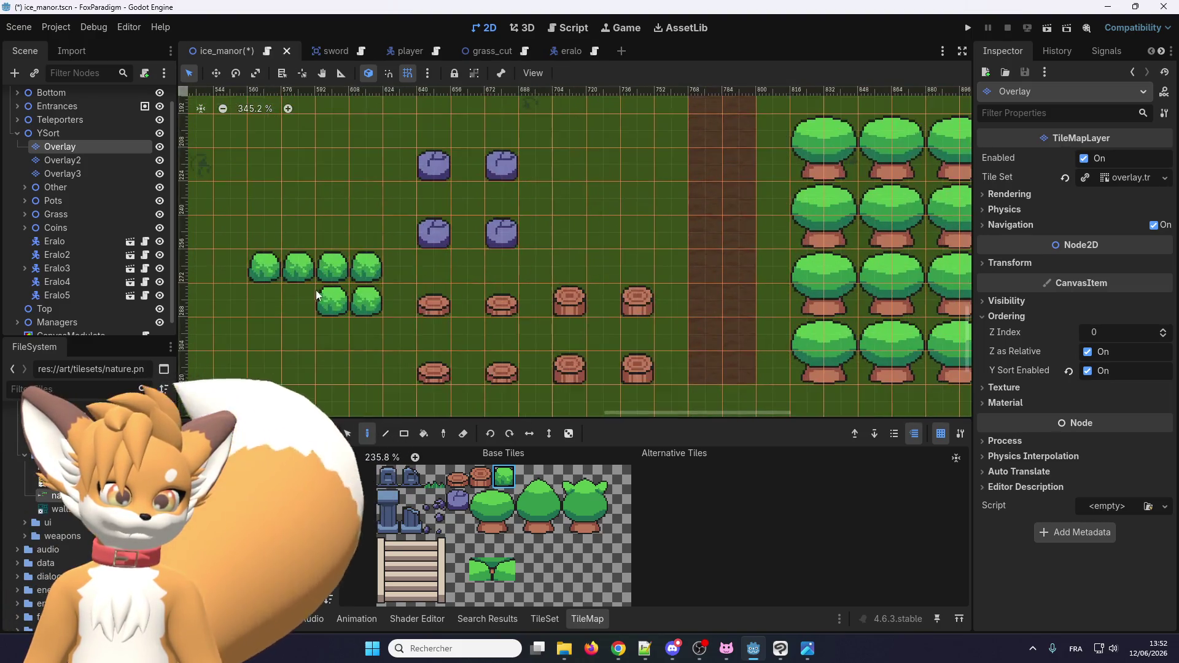
pyautogui.scroll(-6, 417, 295)
pyautogui.scroll(5, 389, 290)
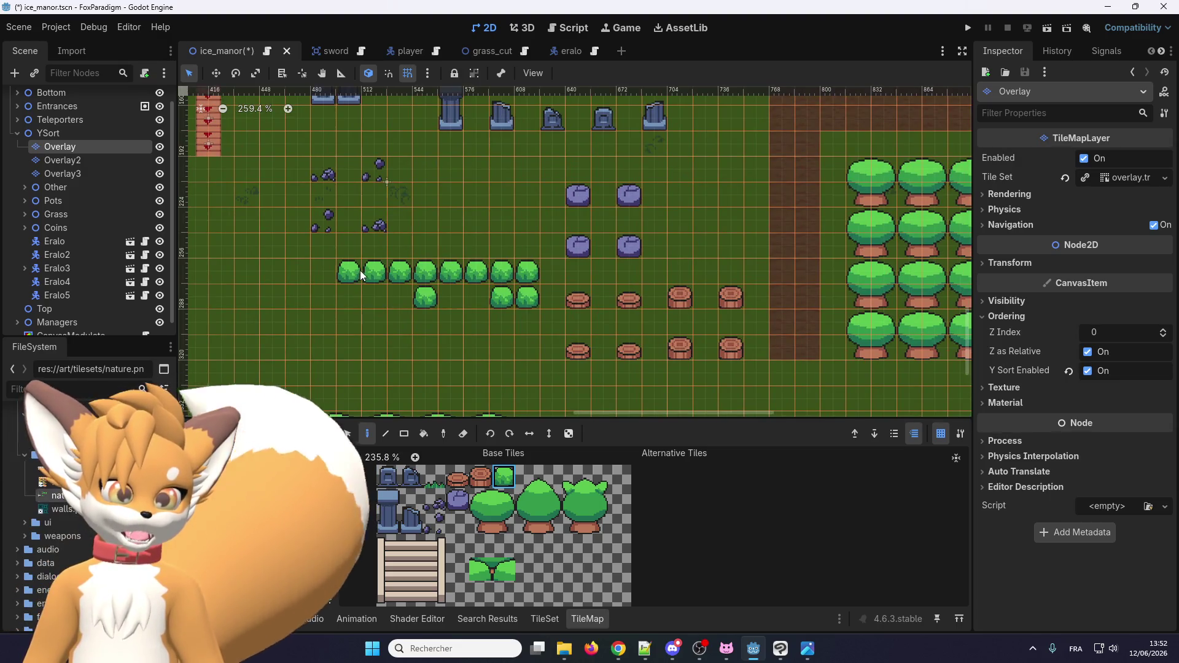
pyautogui.moveTo(349, 298); pyautogui.dragTo(402, 297)
pyautogui.scroll(-1, 393, 298)
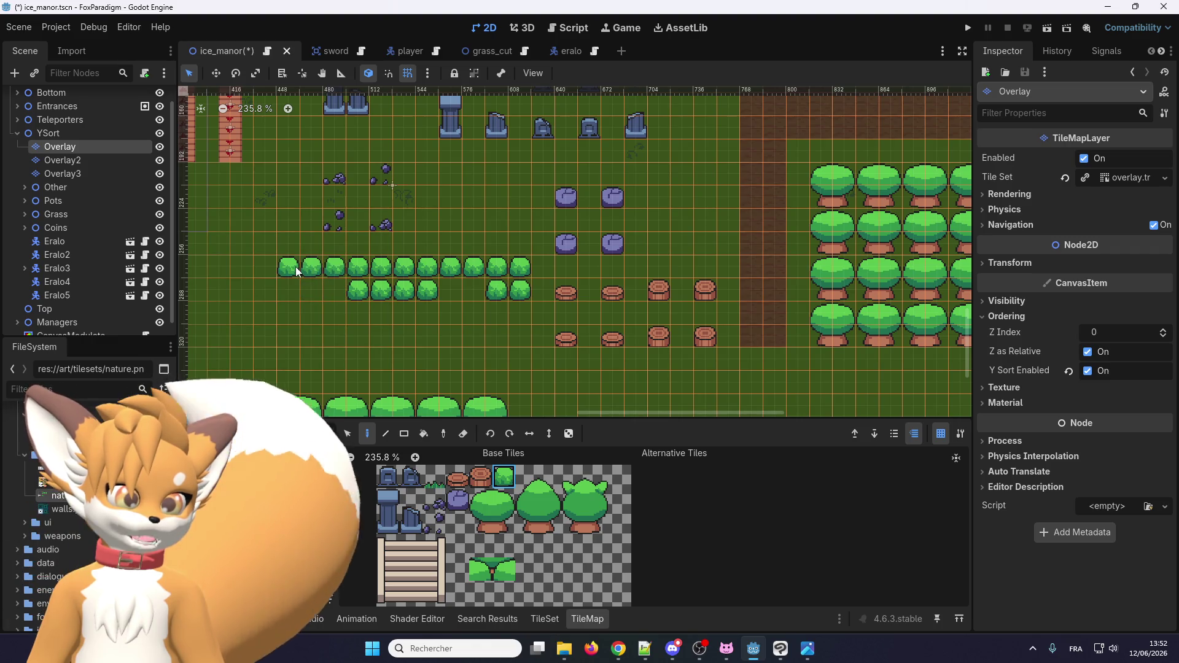
pyautogui.click(292, 294)
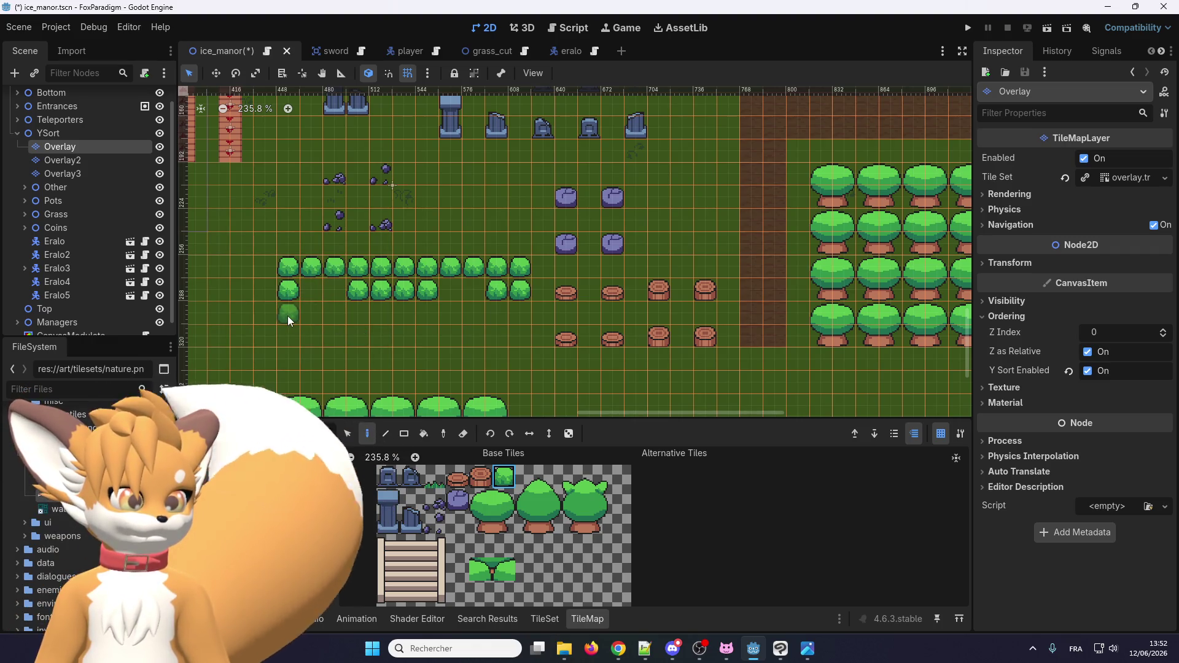
pyautogui.scroll(2, 425, 268)
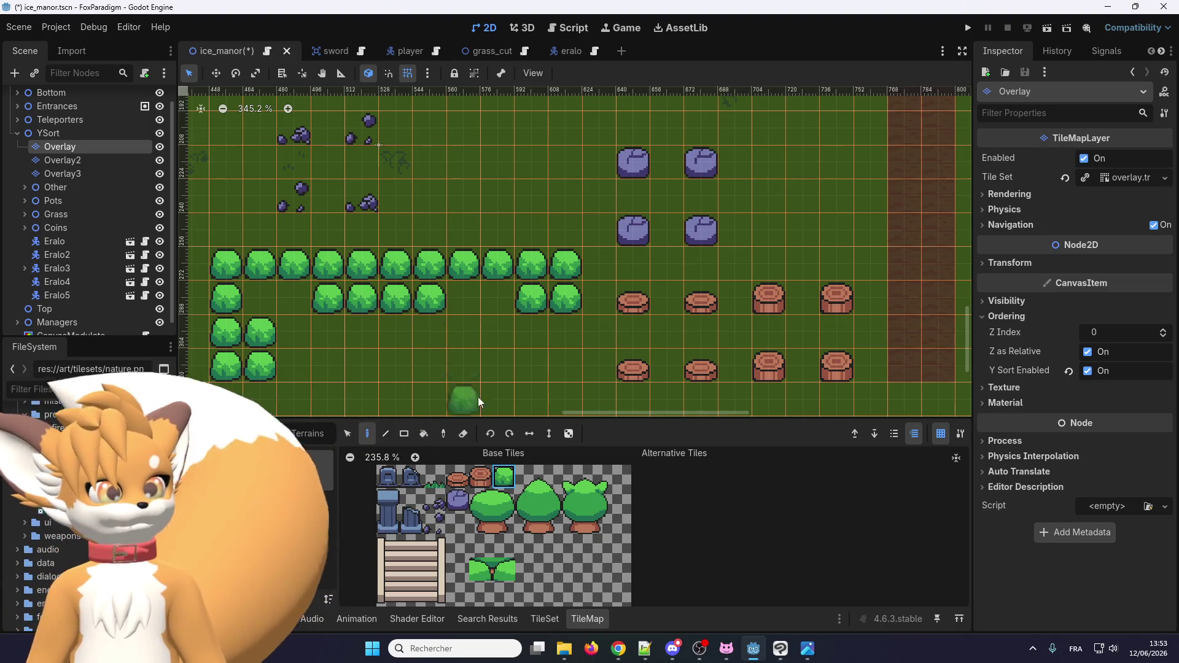
pyautogui.scroll(-1, 436, 372)
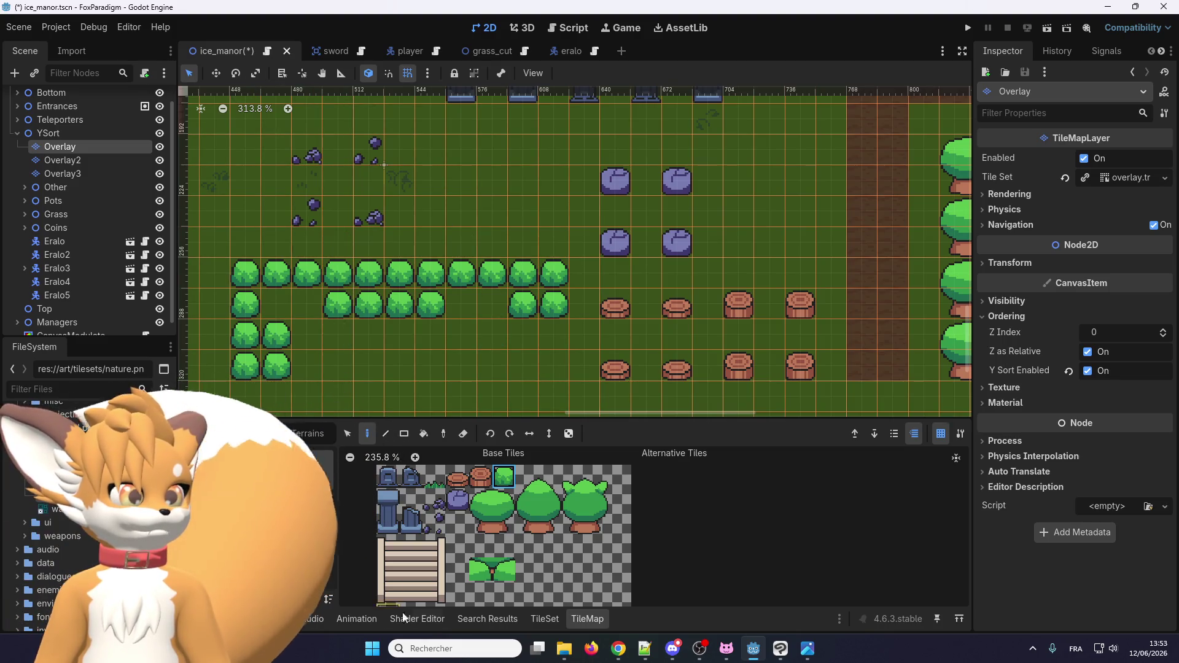
pyautogui.click(543, 620)
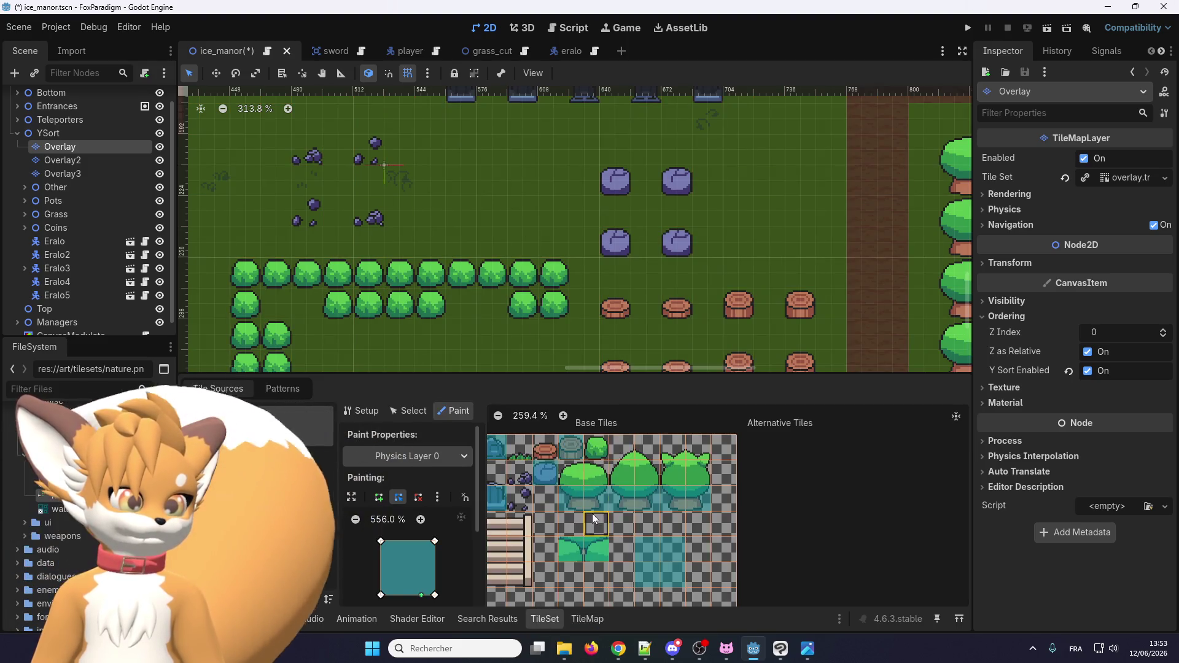
# Select the small bush tile in the TileSet atlas, then save and run the project.
pyautogui.scroll(-1, 595, 520)
pyautogui.click(596, 460)
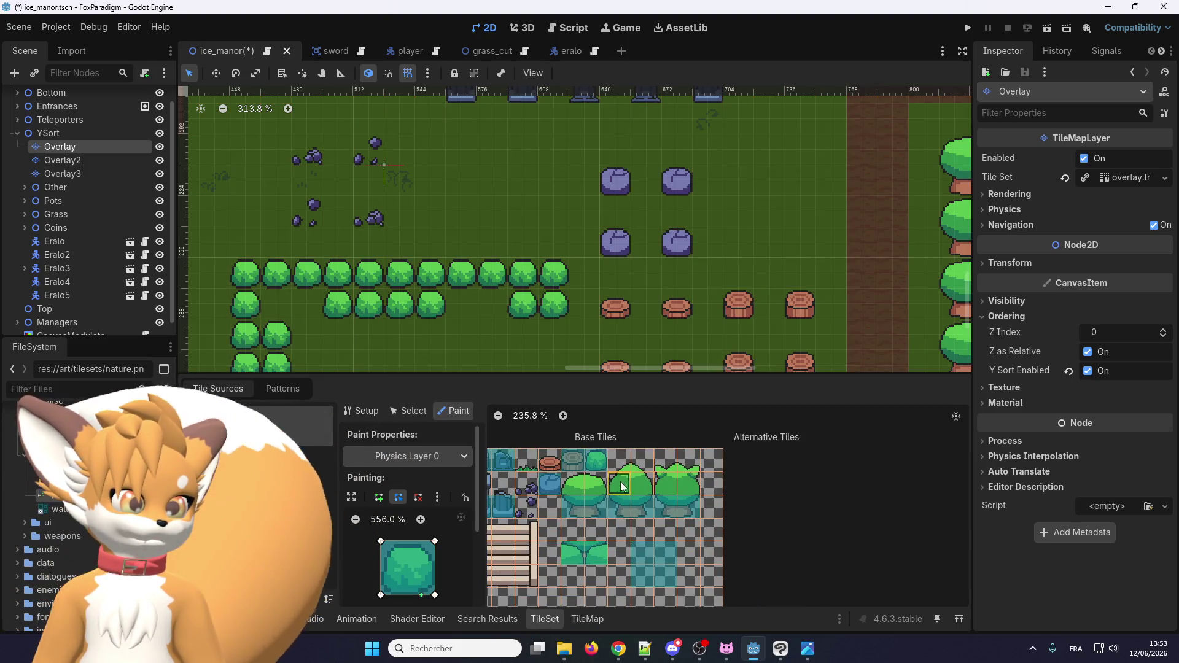
pyautogui.scroll(3, 595, 489)
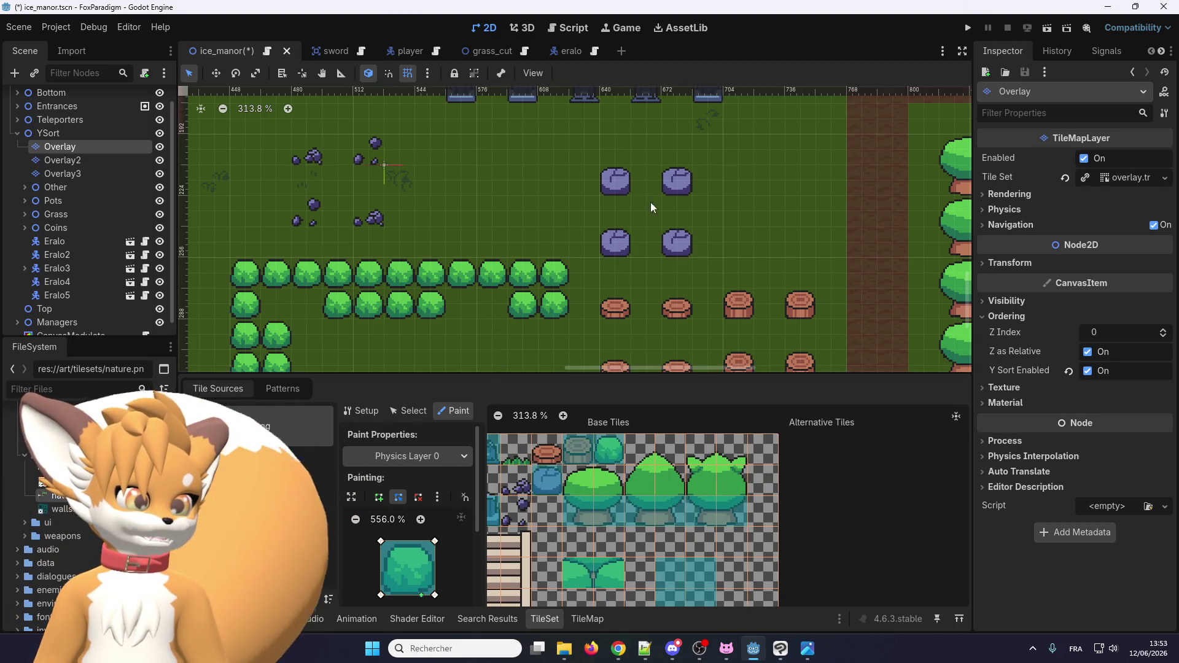
pyautogui.click(968, 29)
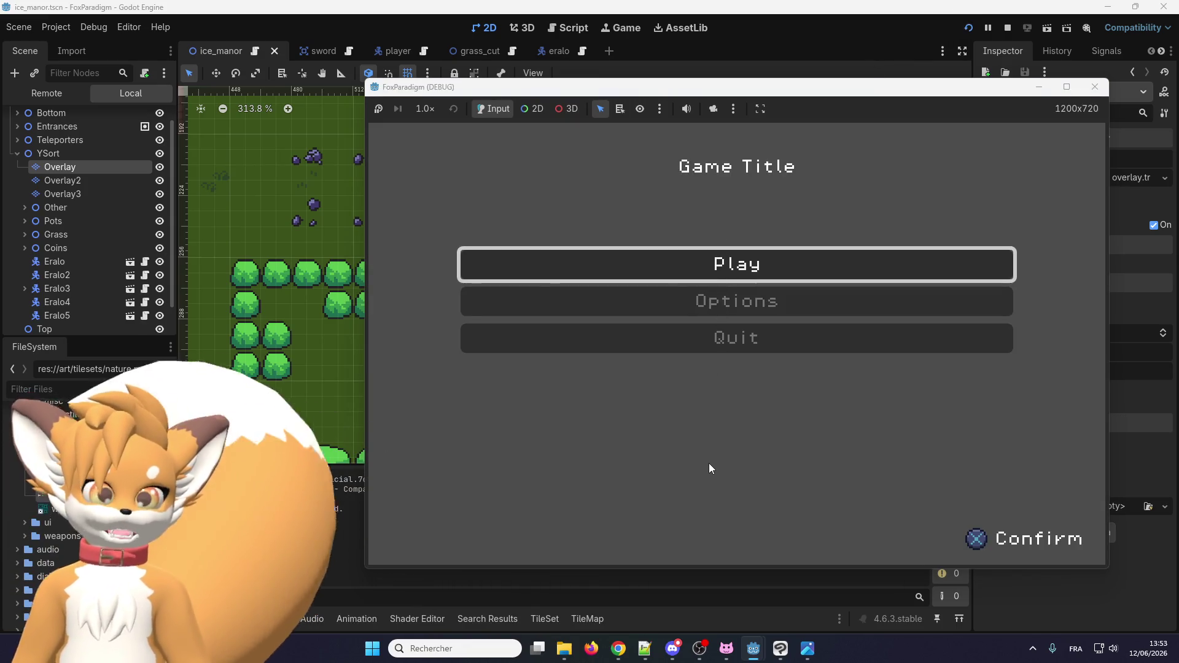
# Start the game from the title menu and walk the fox down-left, up, and right along the bushes.
pyautogui.press('Return')
pyautogui.press('Return')
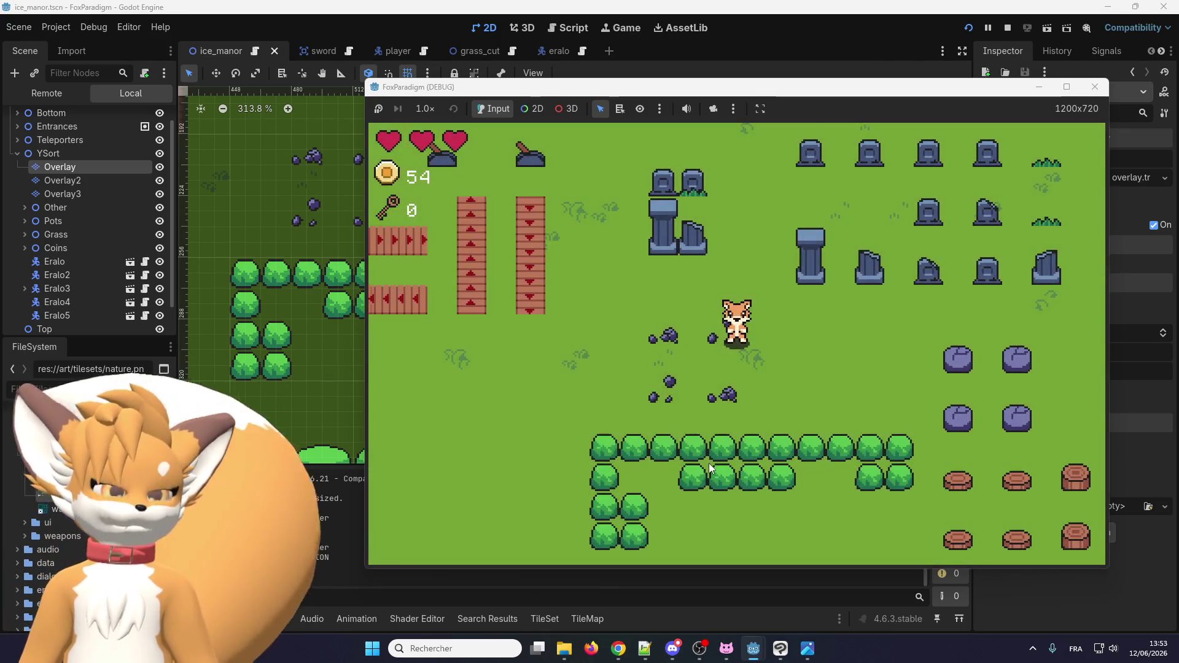
pyautogui.press('Down')
pyautogui.press('Left')
pyautogui.press('Down')
pyautogui.press('Left')
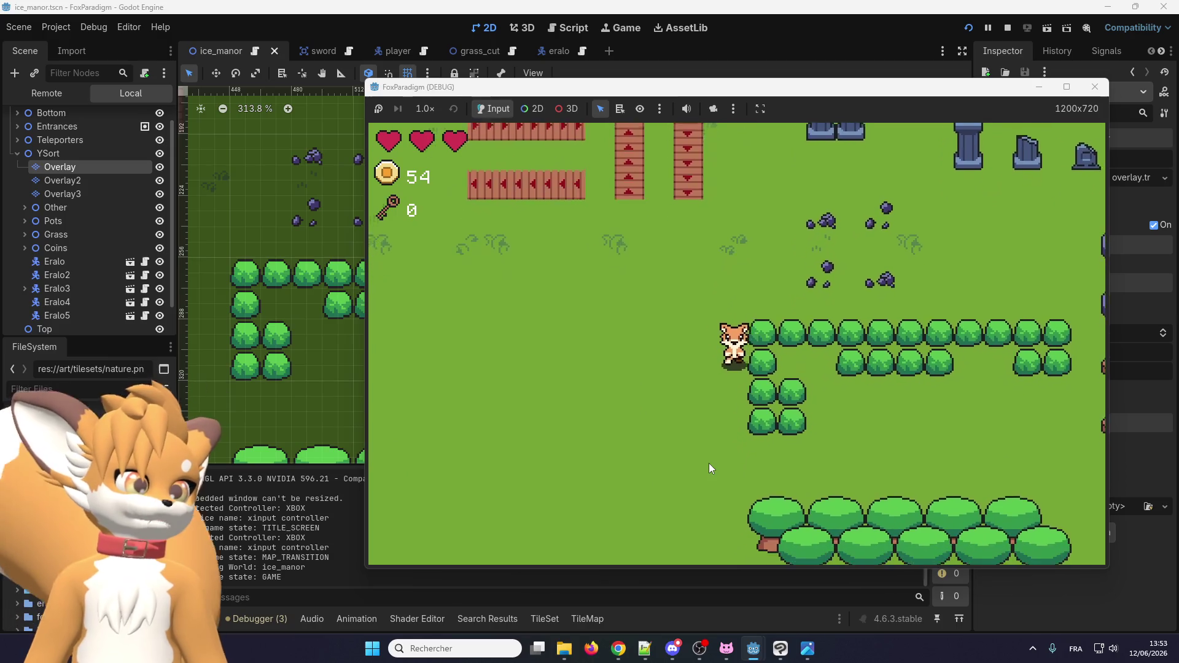
pyautogui.press('Down')
pyautogui.press('Left')
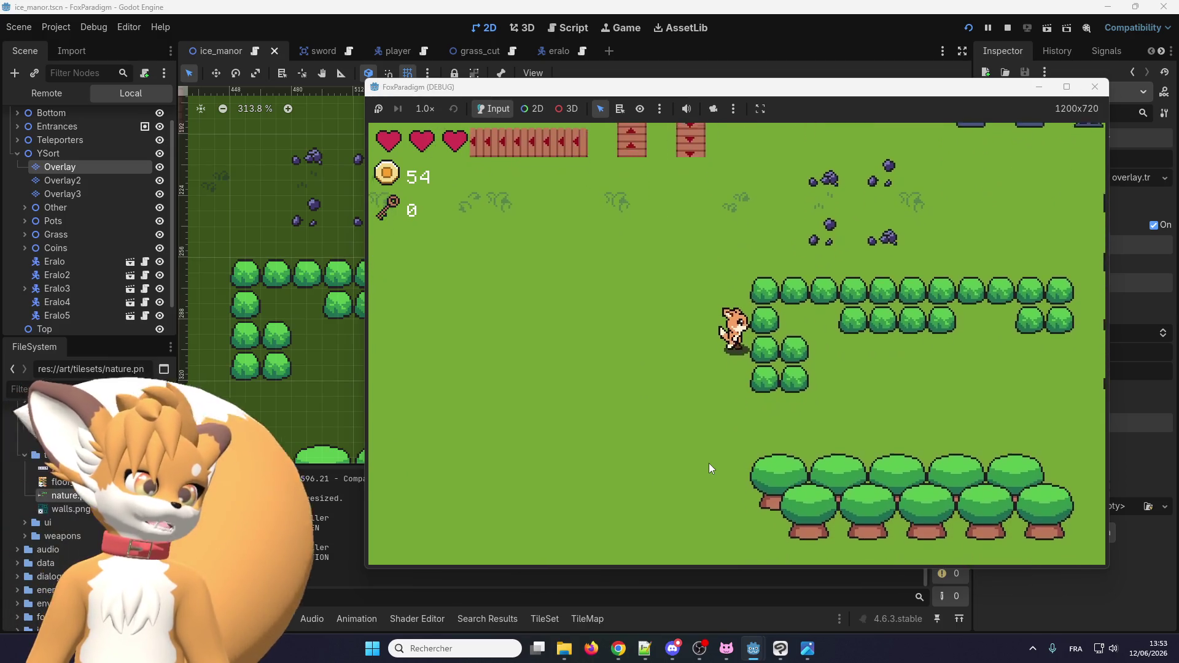
pyautogui.press('Up')
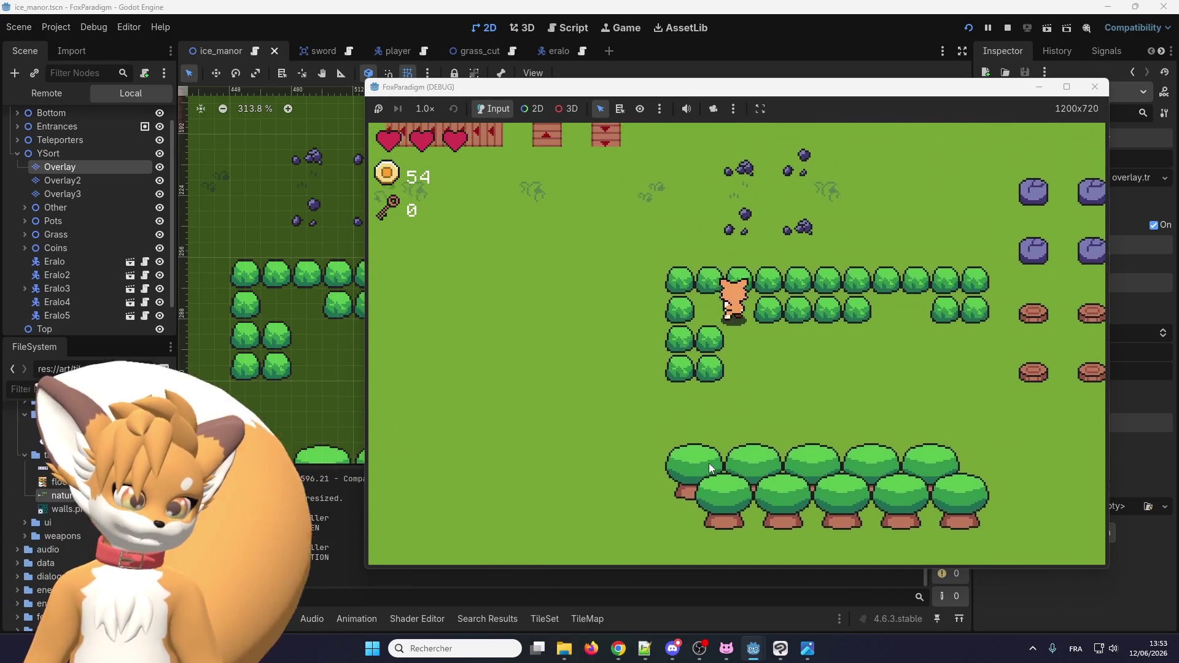
pyautogui.press('Right')
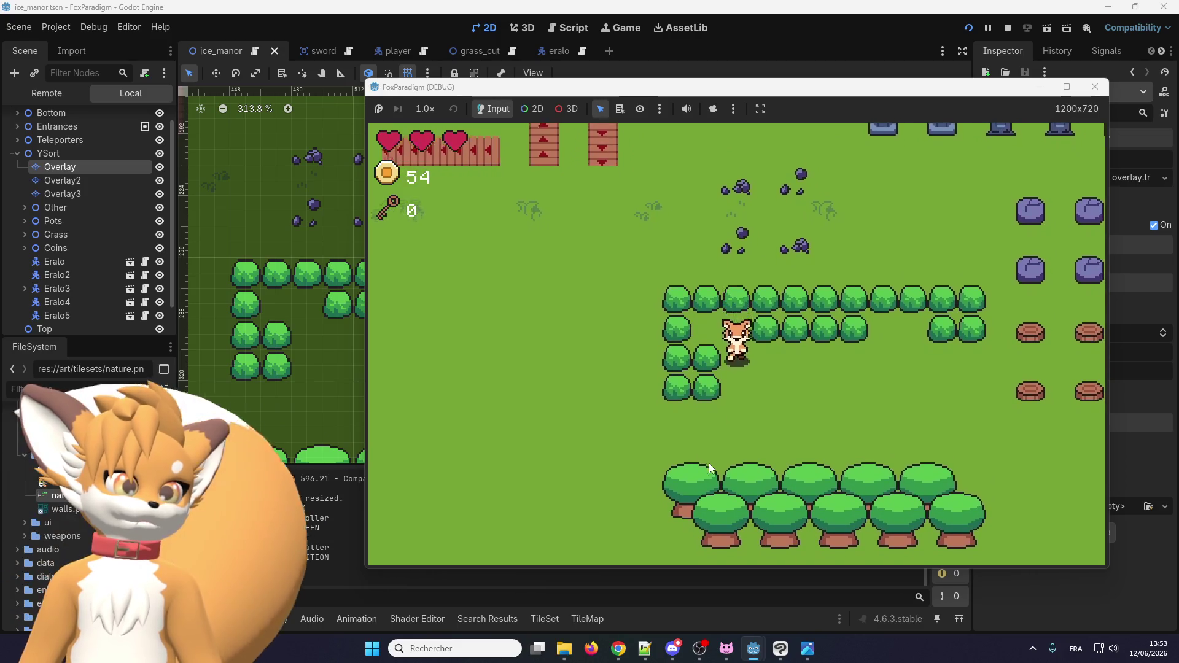
pyautogui.press('Right')
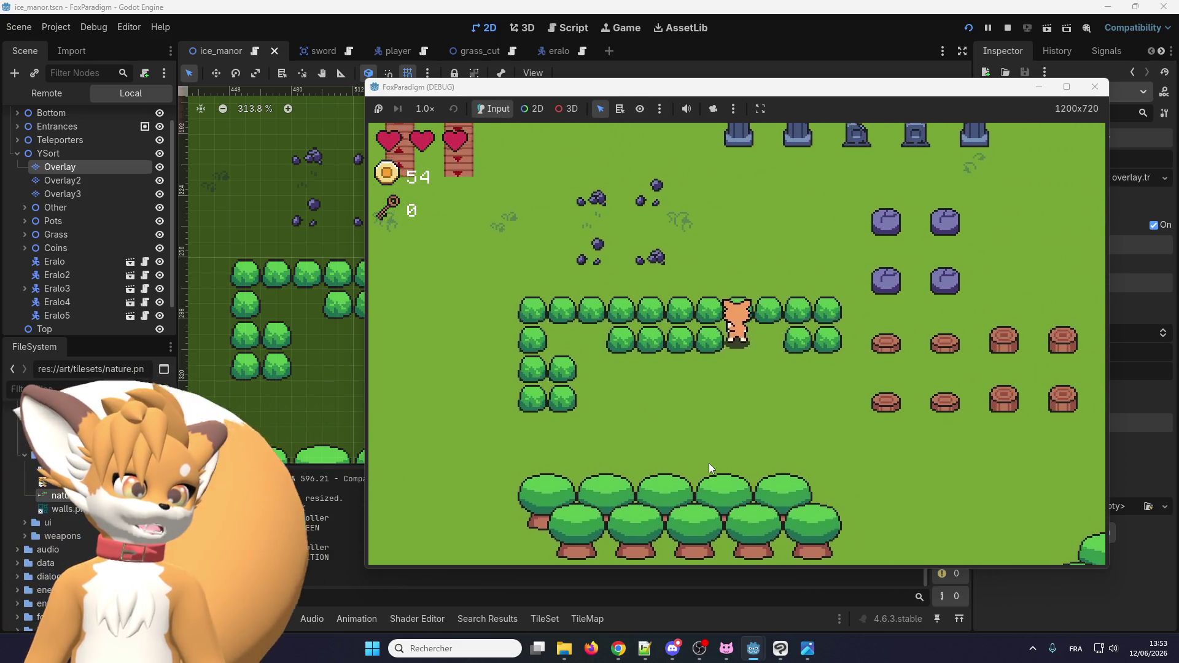
pyautogui.press('Up')
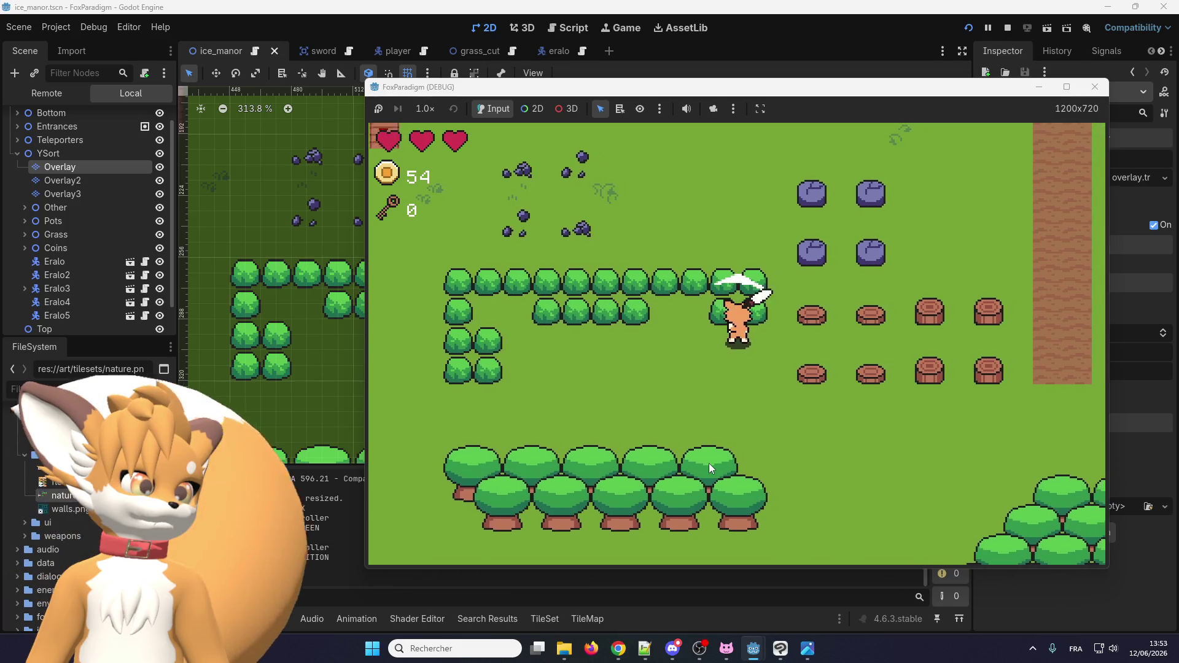
# Swing the sword at the bushes and walk above them, then return to the scene editor.
pyautogui.press('Right')
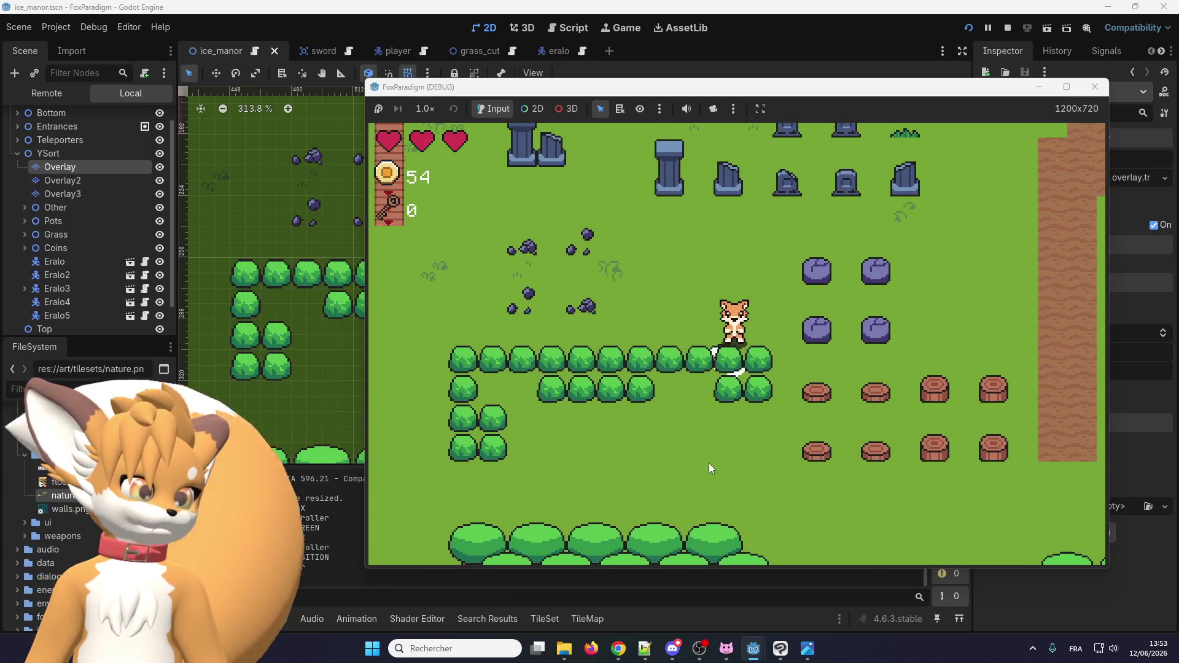
pyautogui.press('Down')
pyautogui.press('space')
pyautogui.press('Up')
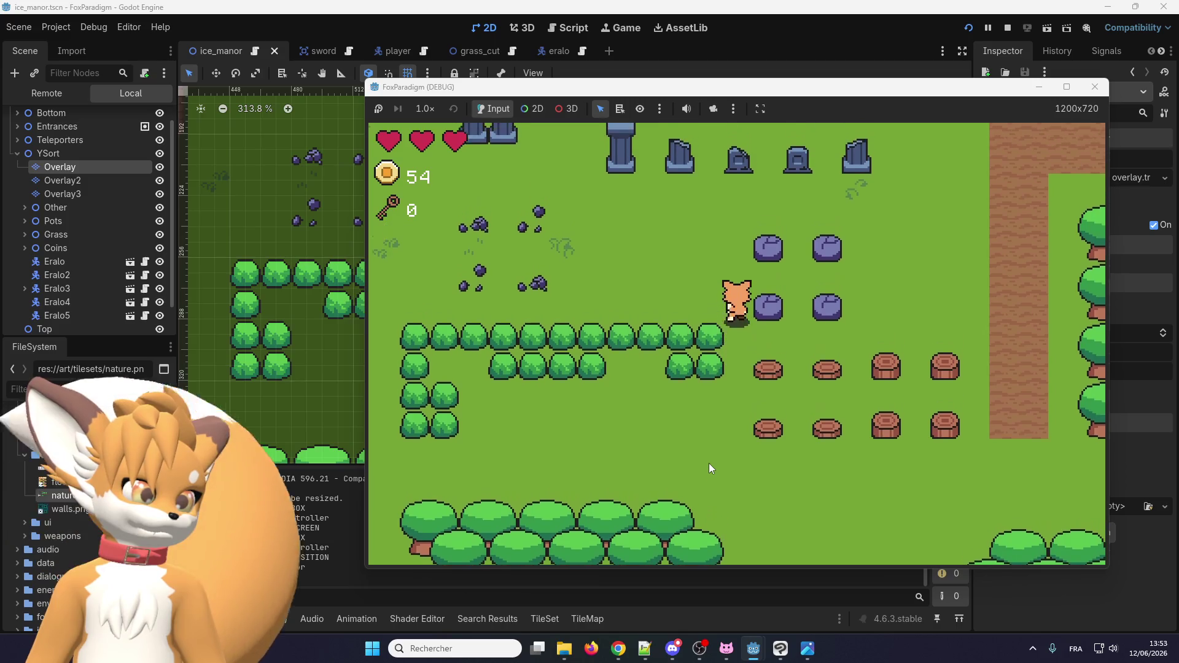
pyautogui.press('Left')
pyautogui.press('space')
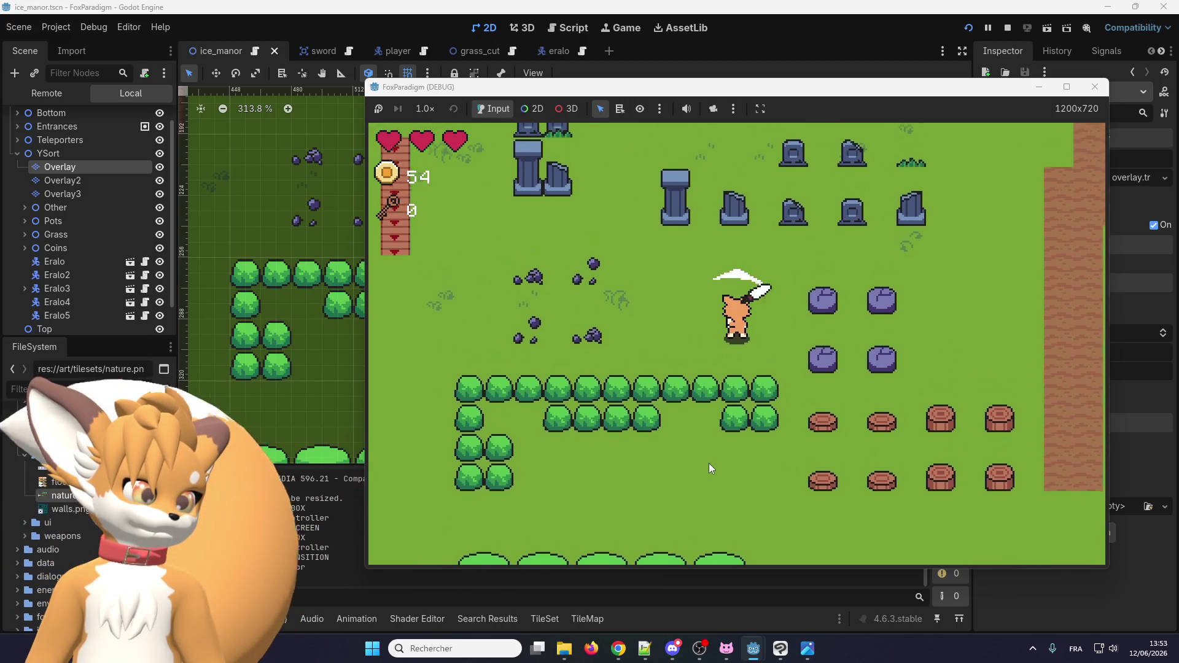
pyautogui.press('Down')
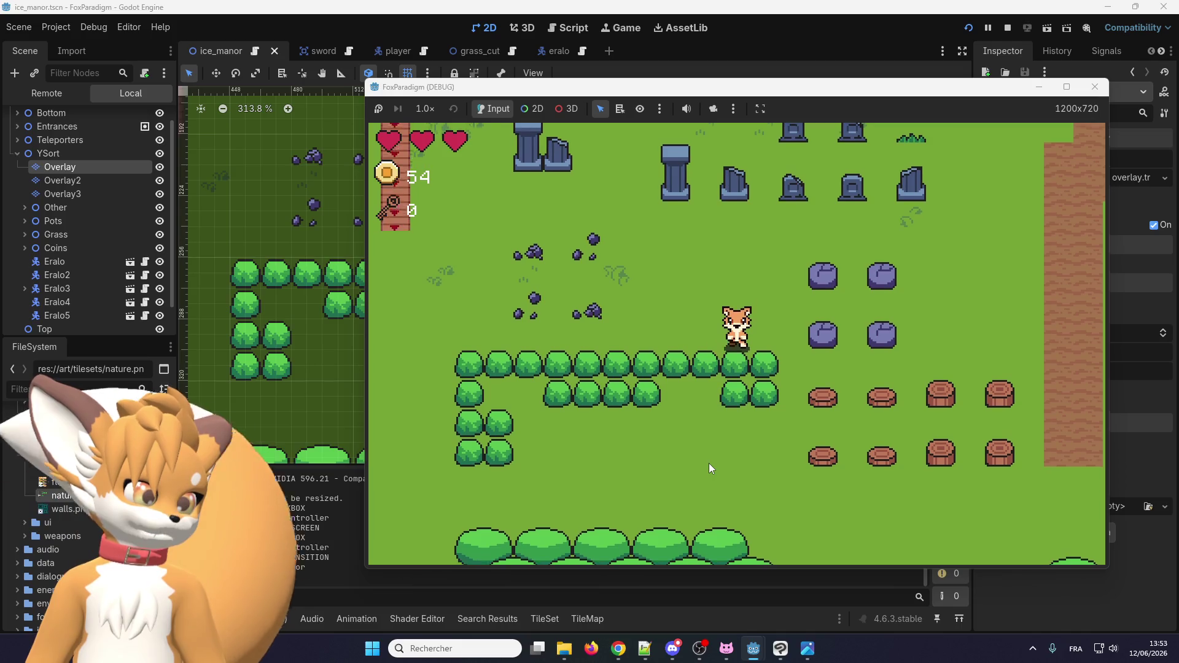
pyautogui.press('Up')
pyautogui.press('Down')
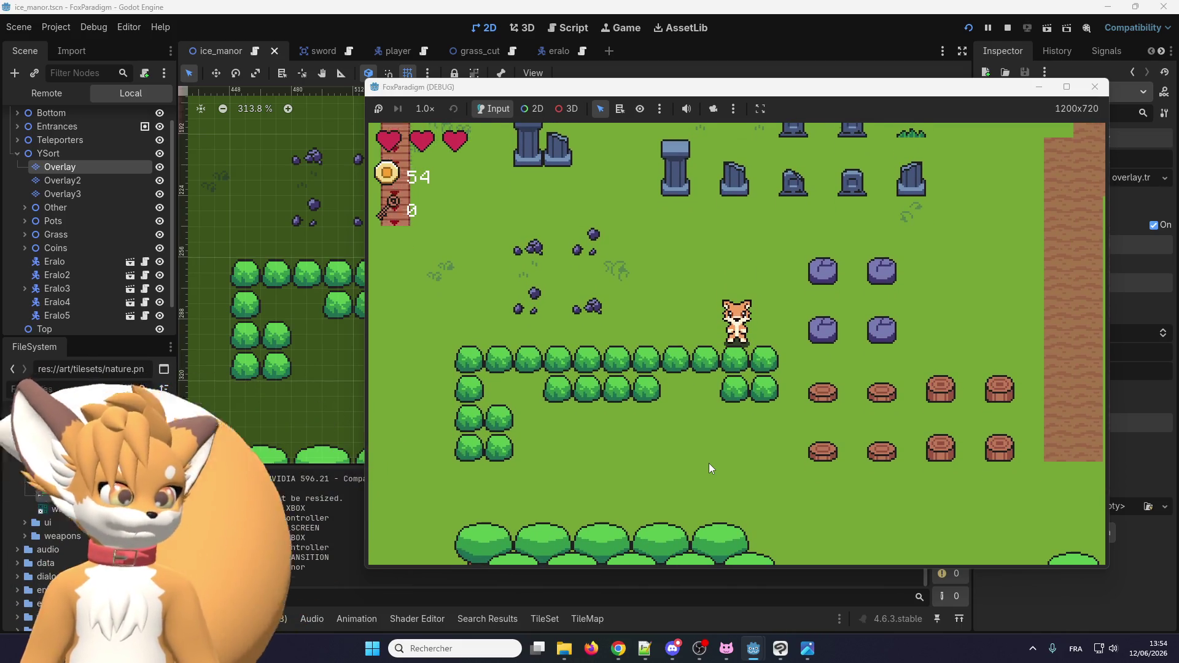
pyautogui.click(333, 541)
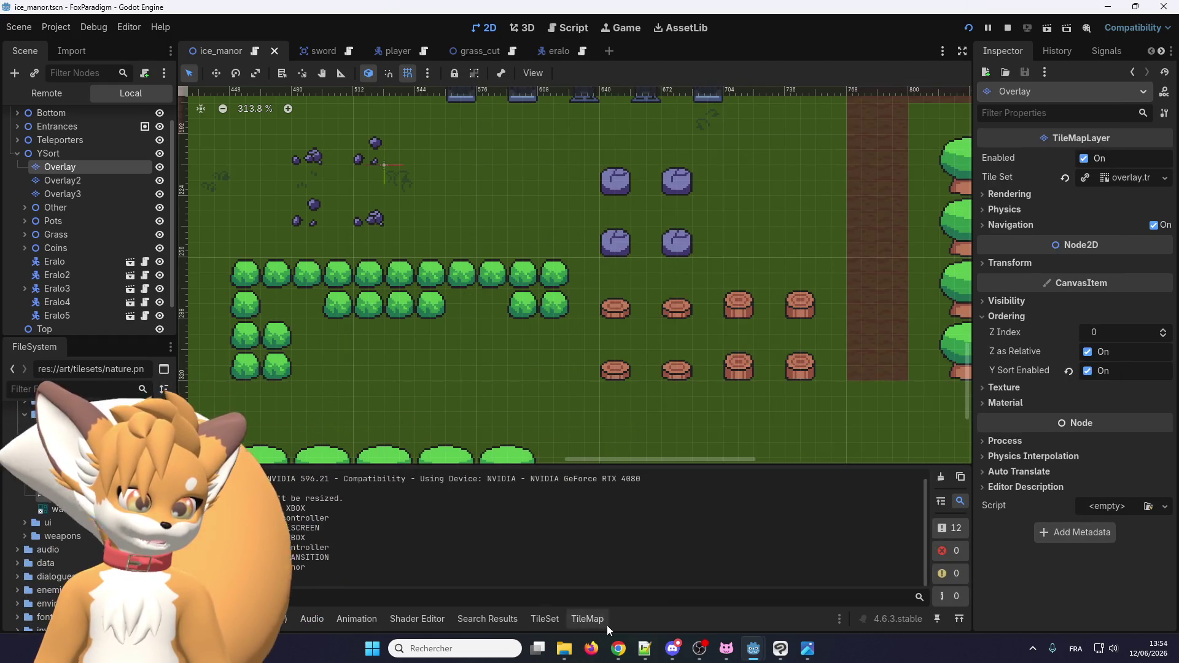
# Paint a Y Sort Origin of 8 onto the small bush tile, then save and relaunch the game.
pyautogui.click(545, 619)
pyautogui.scroll(2, 566, 565)
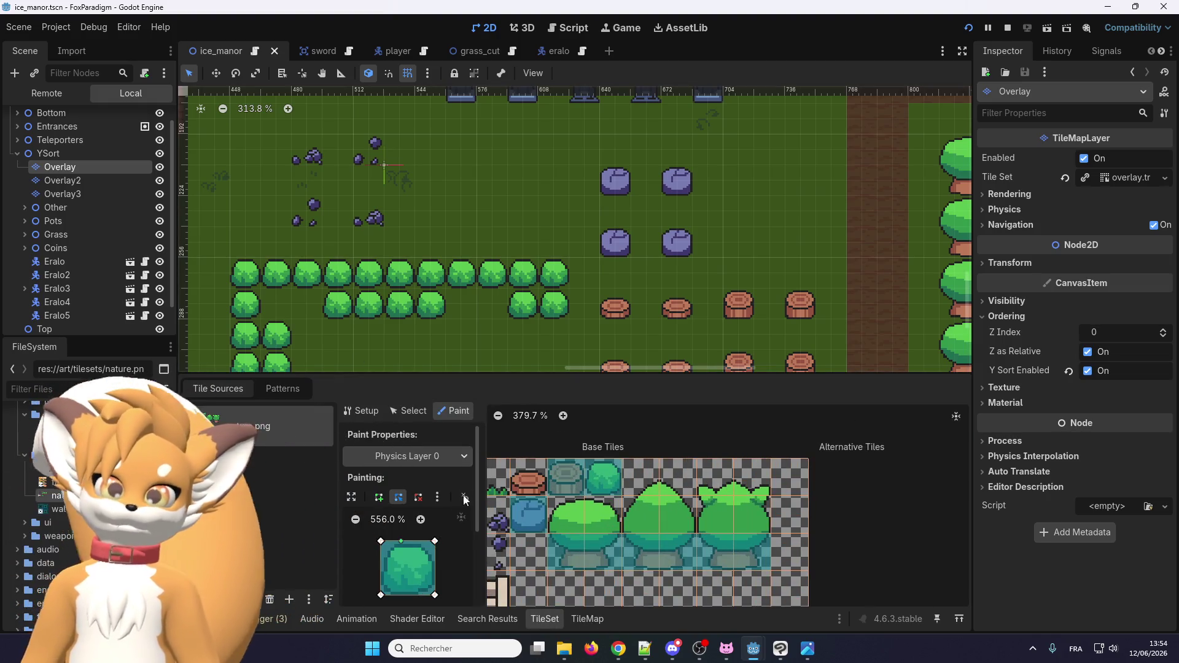
pyautogui.click(415, 456)
pyautogui.click(436, 500)
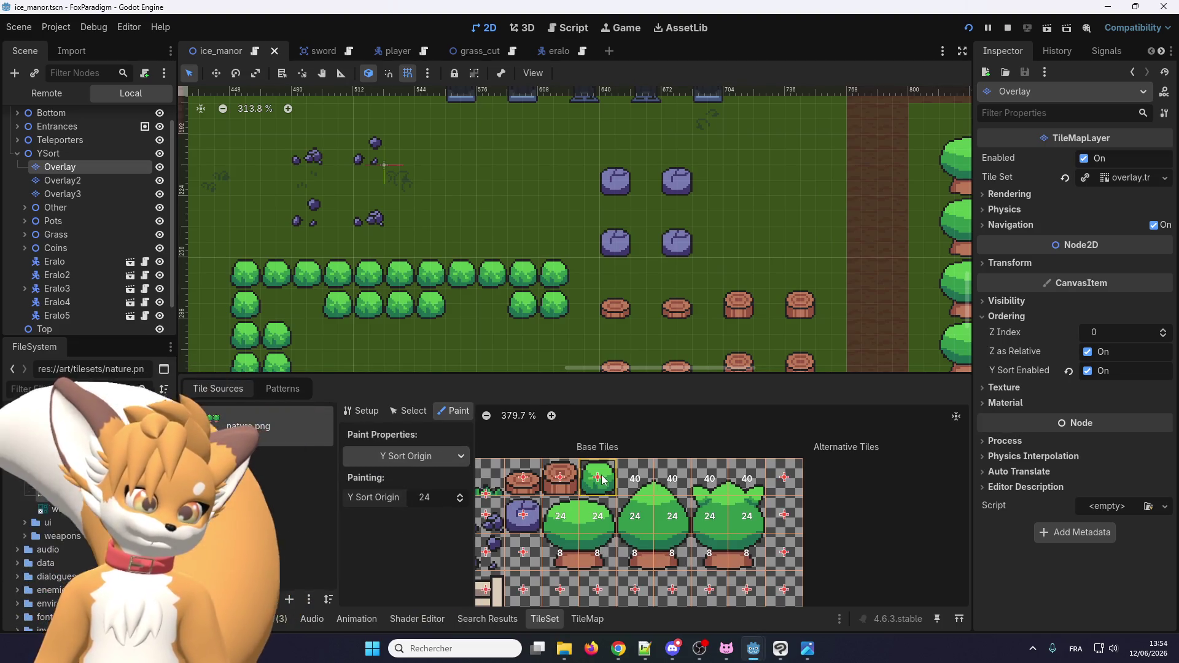
pyautogui.click(436, 498)
pyautogui.write('8')
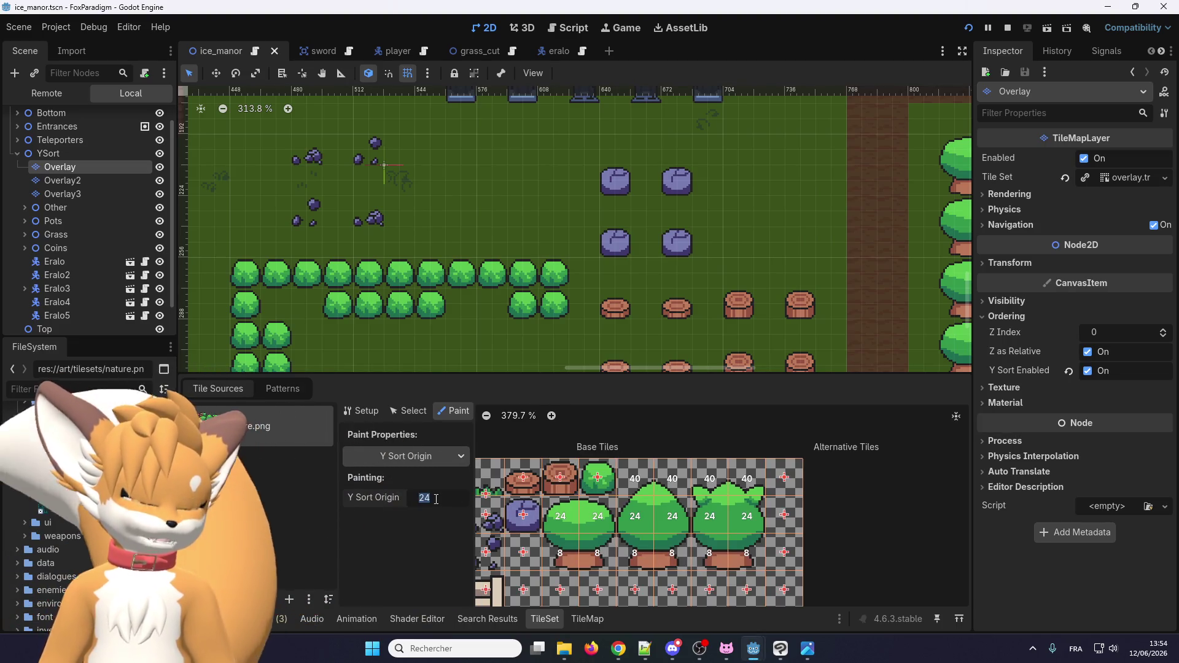
pyautogui.press('Return')
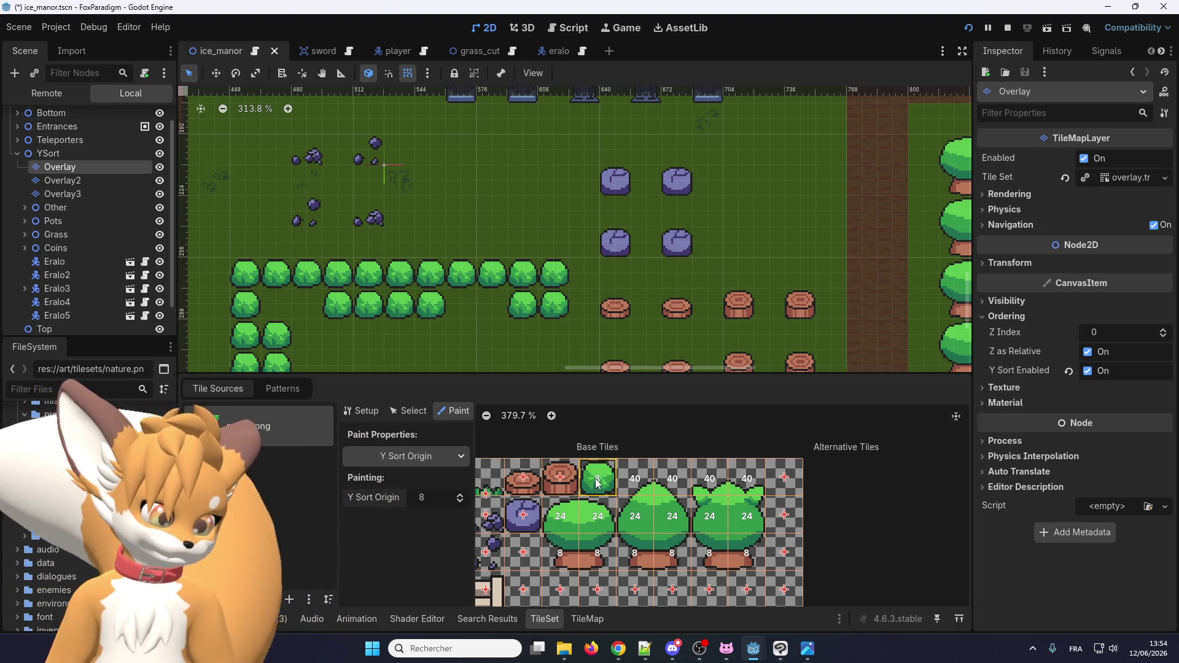
pyautogui.click(598, 479)
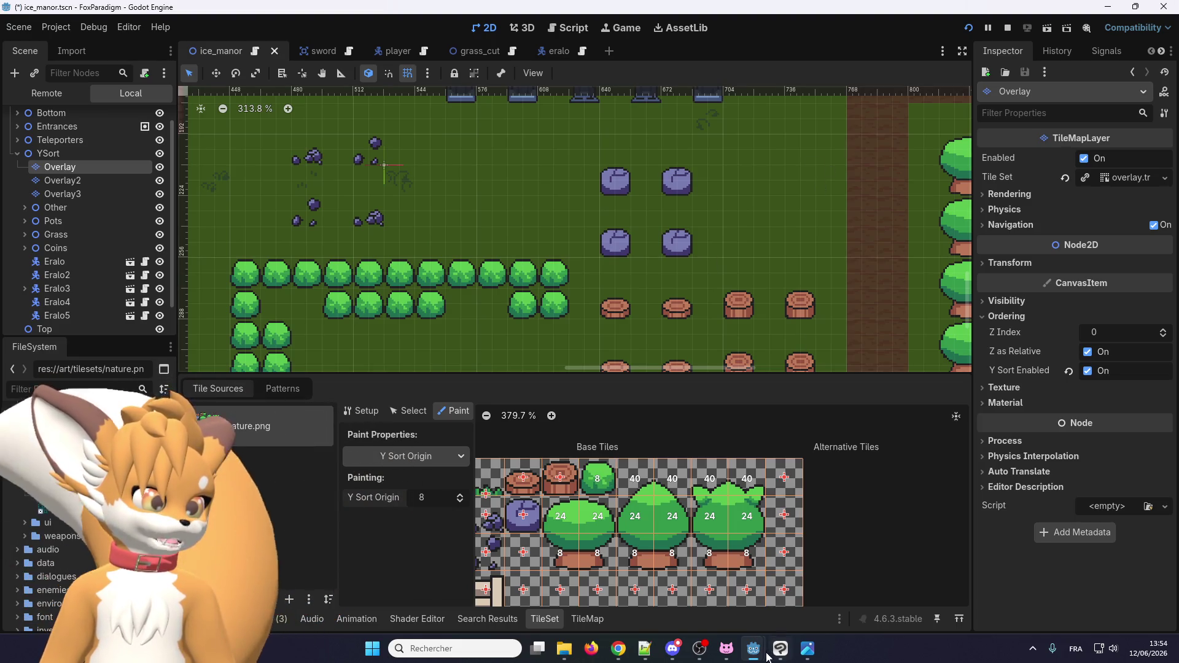
pyautogui.hotkey('ctrl', 's')
pyautogui.press('F5')
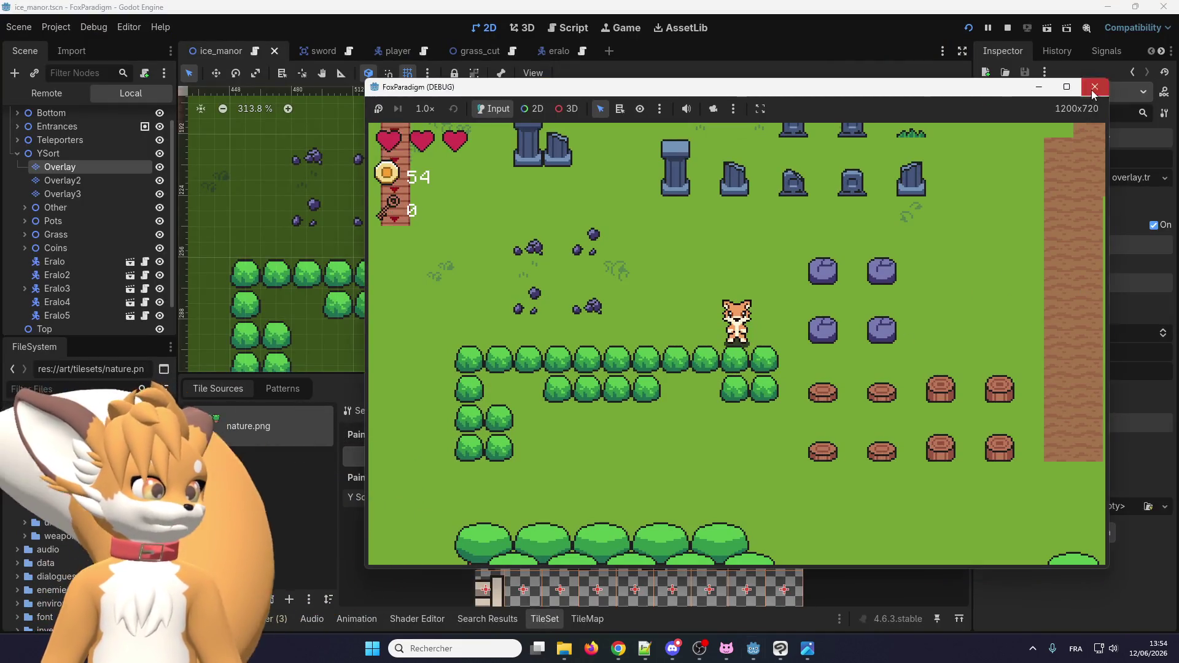
# Restart the debug game, pass the title screen, and walk the fox around and past the rocks.
pyautogui.press('F5')
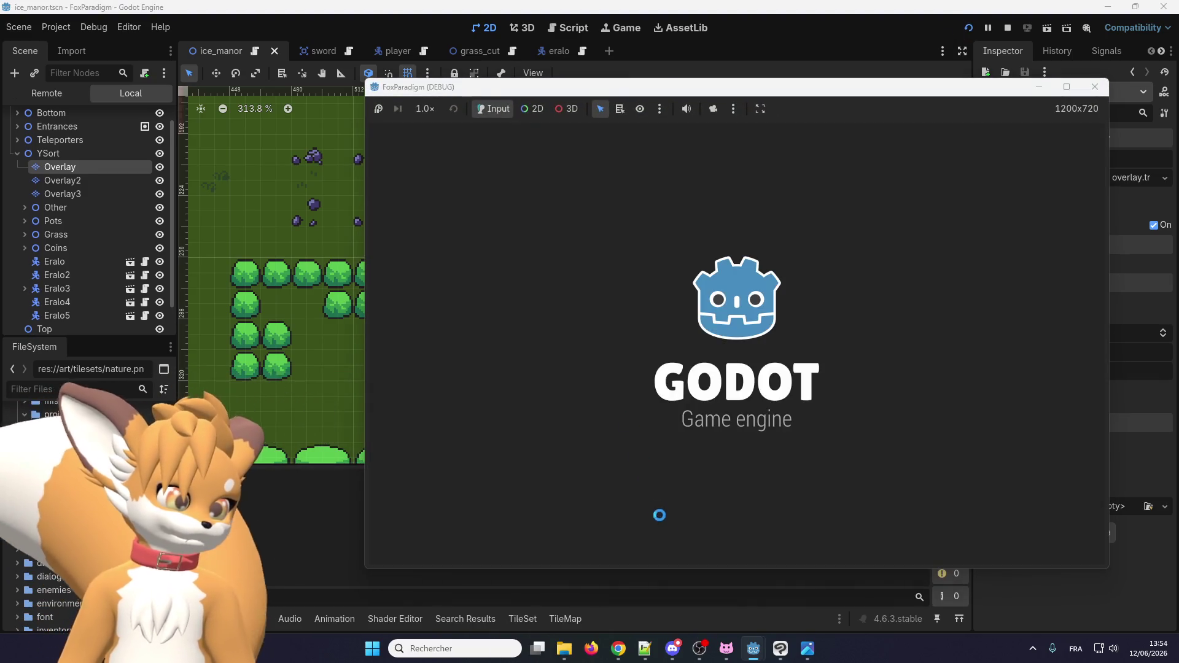
pyautogui.press('Return')
pyautogui.press('Return')
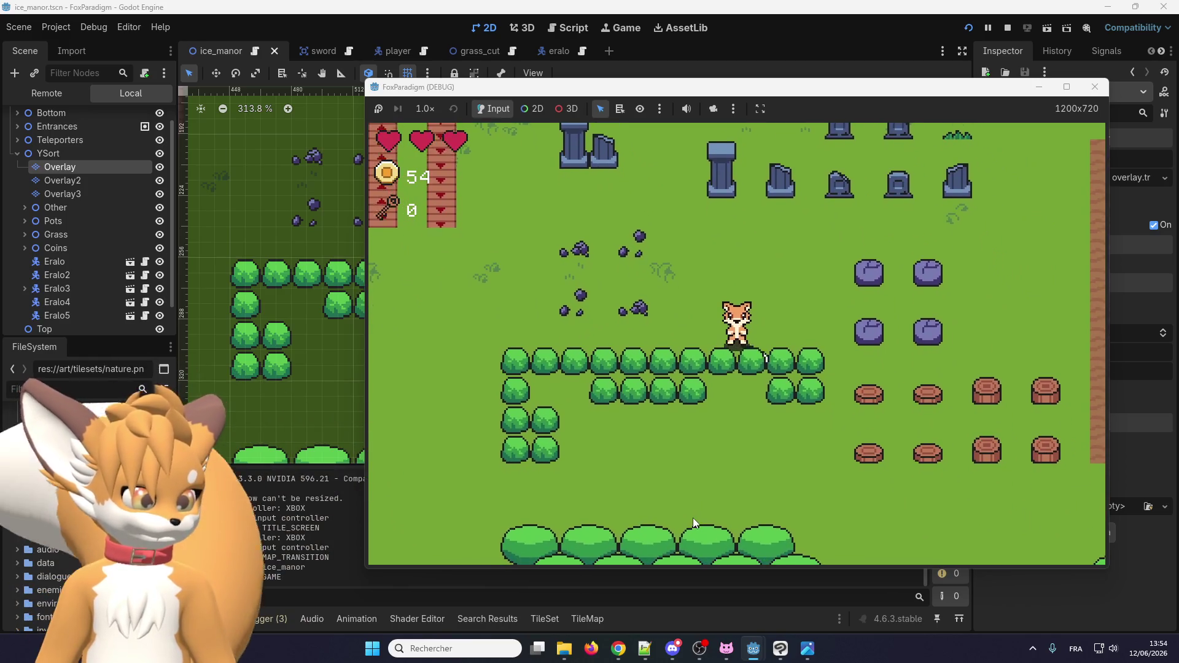
pyautogui.press('Up')
pyautogui.press('Down')
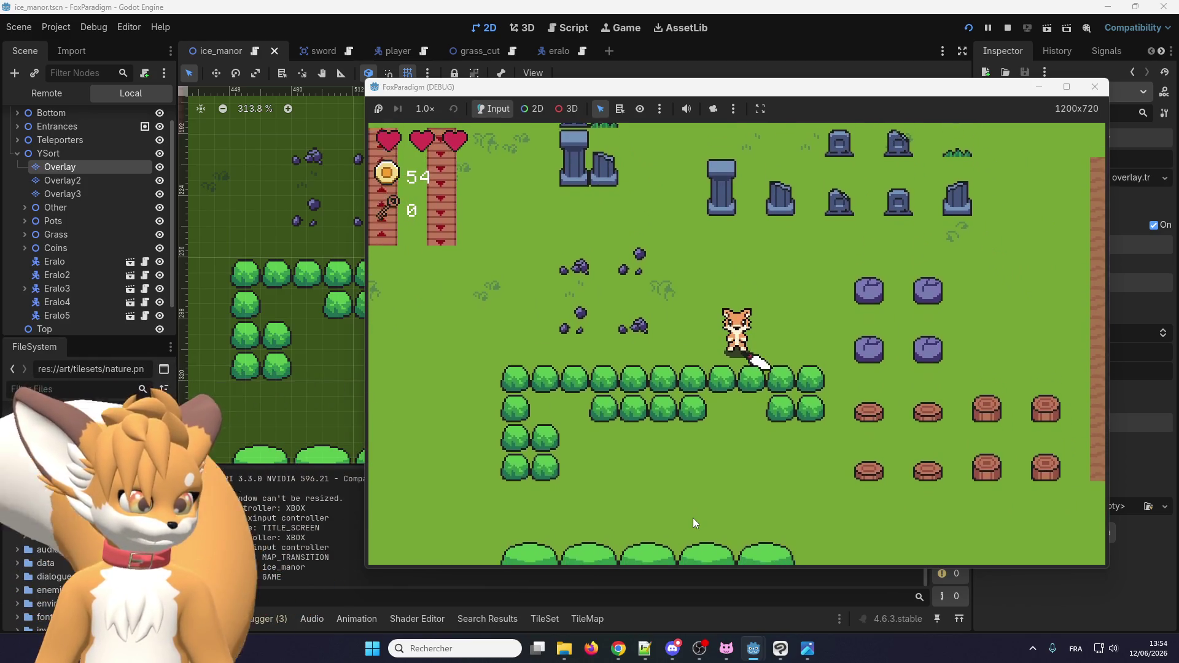
pyautogui.press('Right')
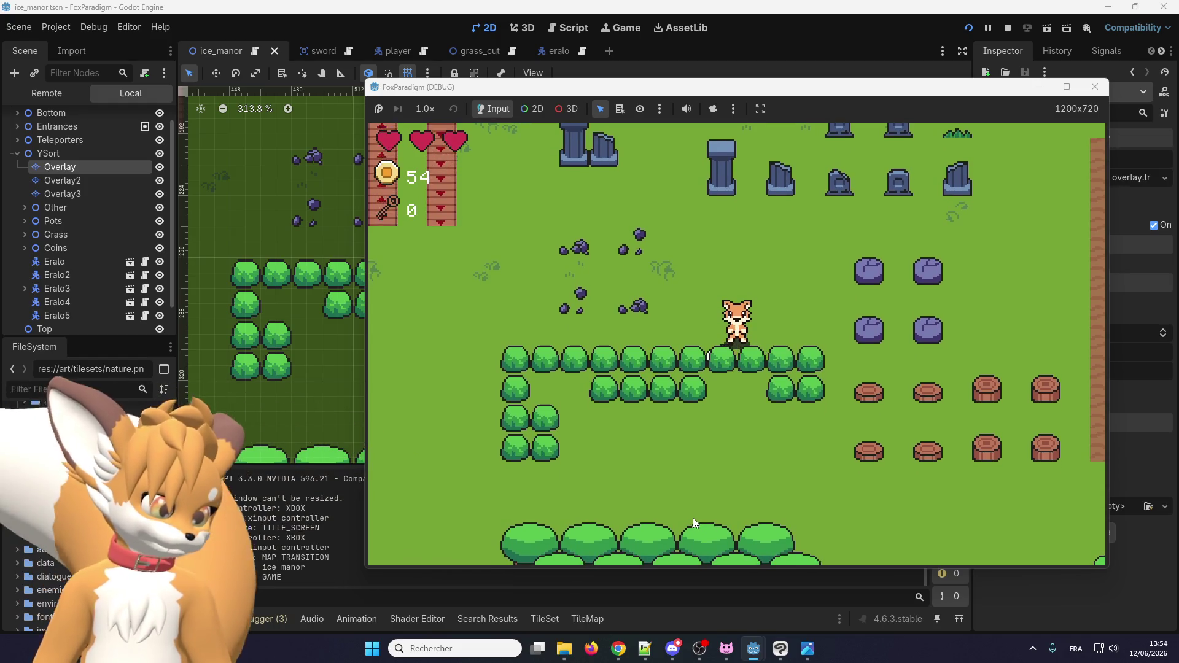
pyautogui.press('Left')
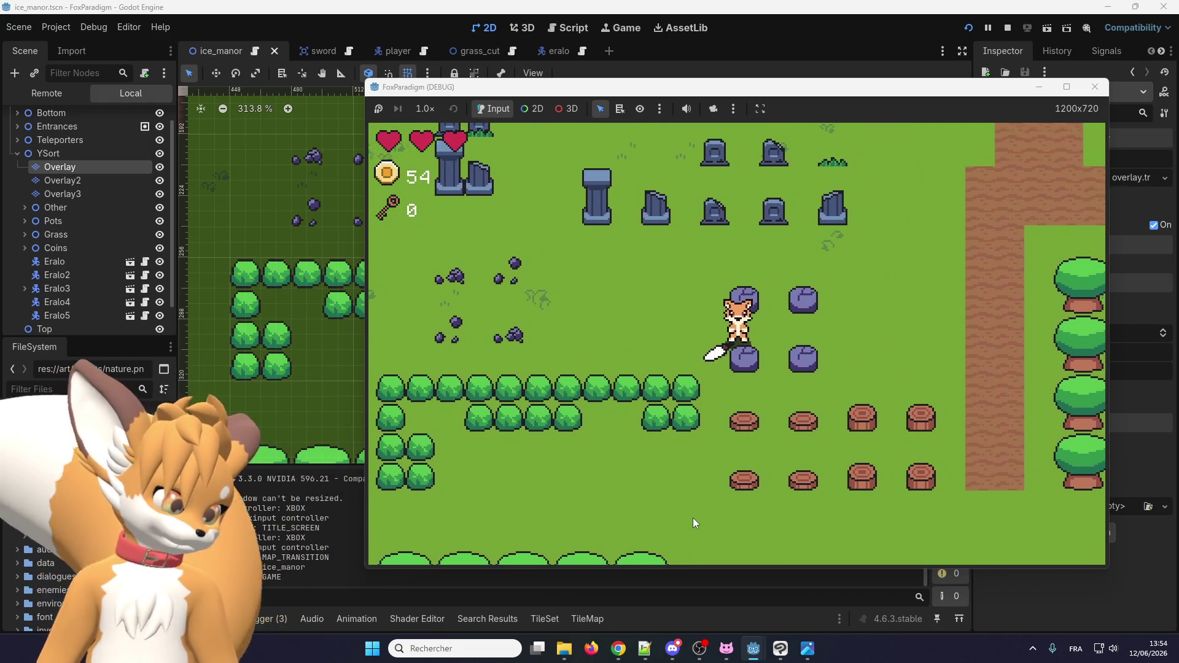
pyautogui.press('Up')
pyautogui.press('Down')
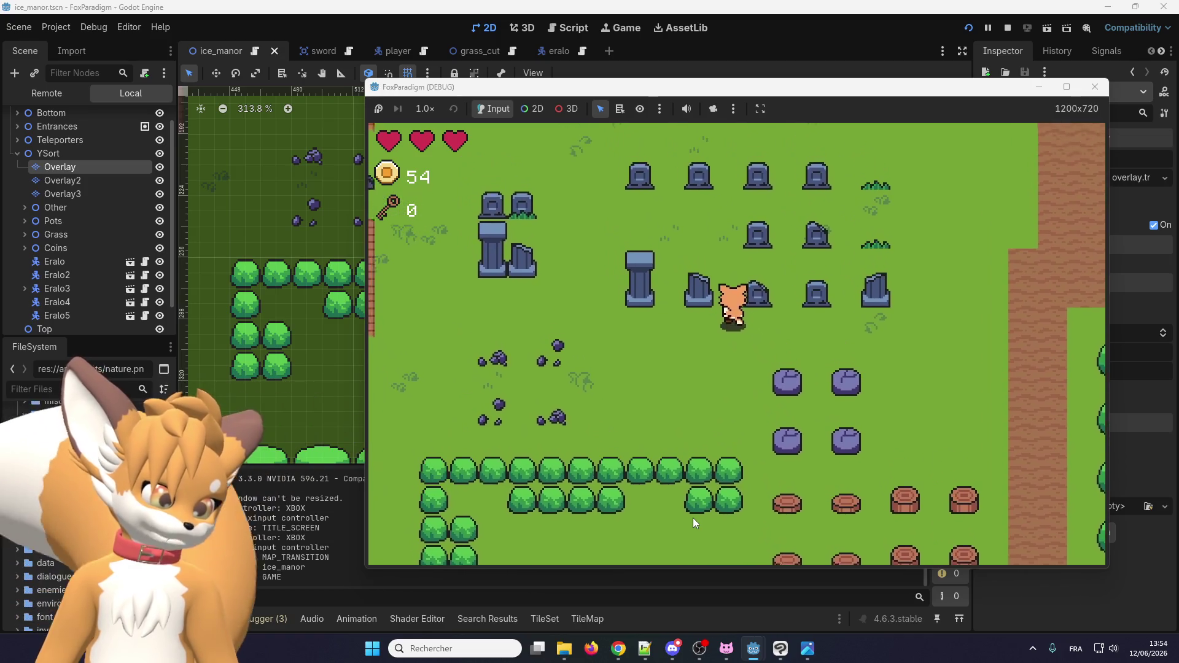
pyautogui.press('Down')
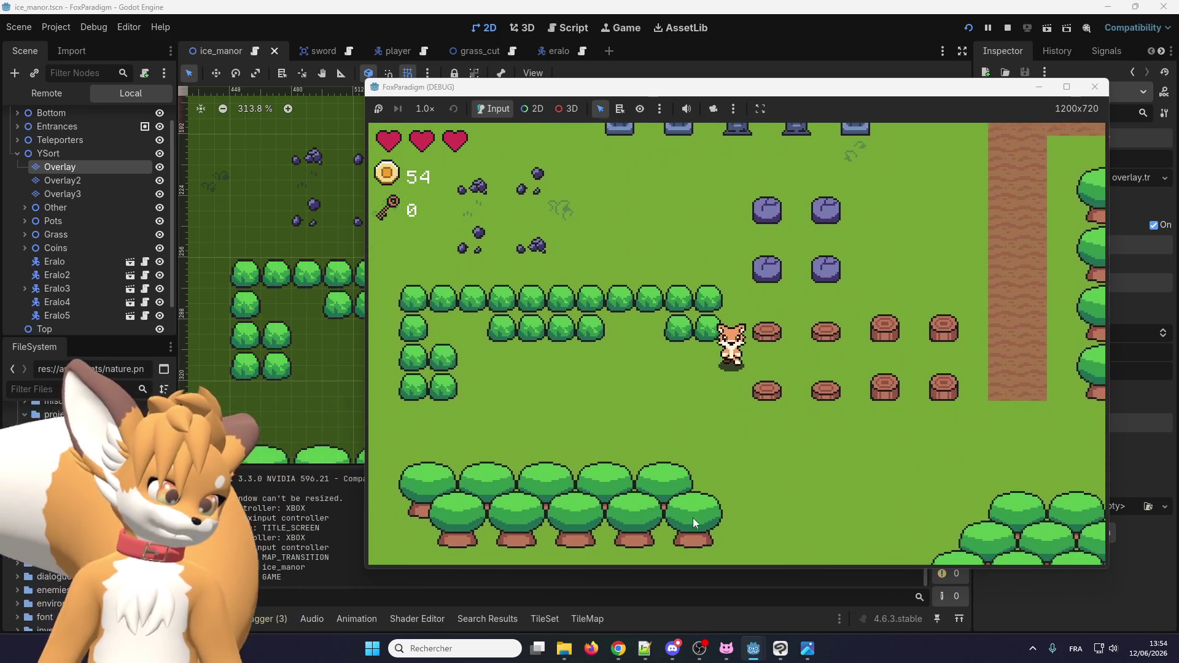
# Walk the fox against and above the bush row, then beside the stumps to check overlap.
pyautogui.press('Up')
pyautogui.press('Right')
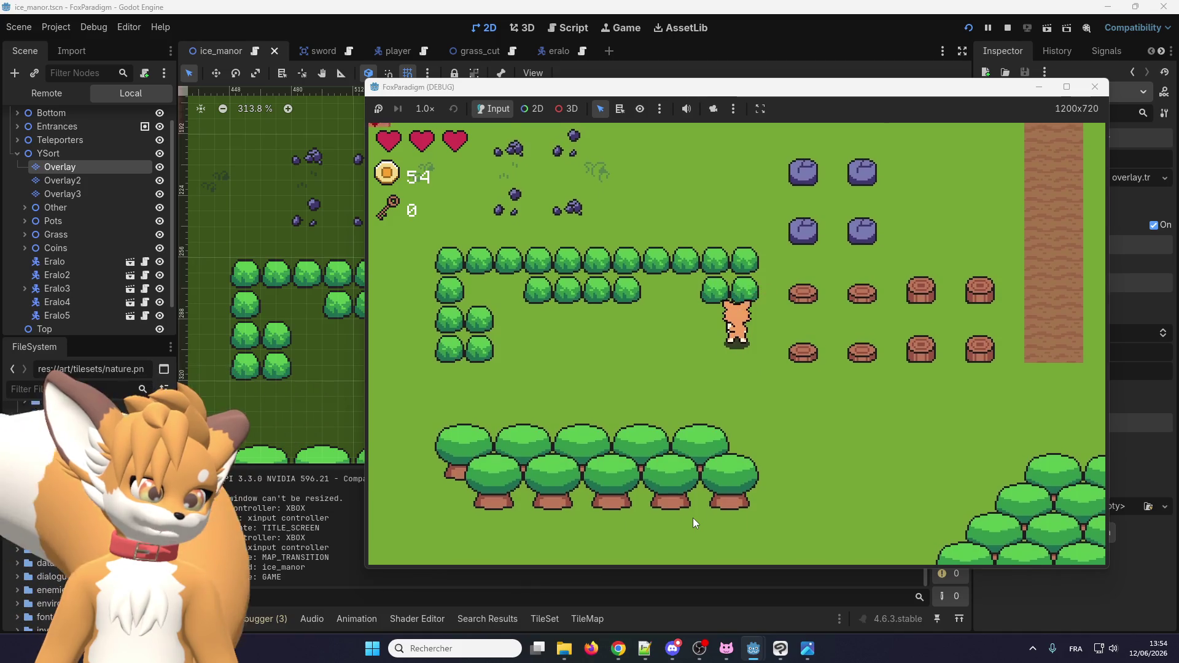
pyautogui.press('Up')
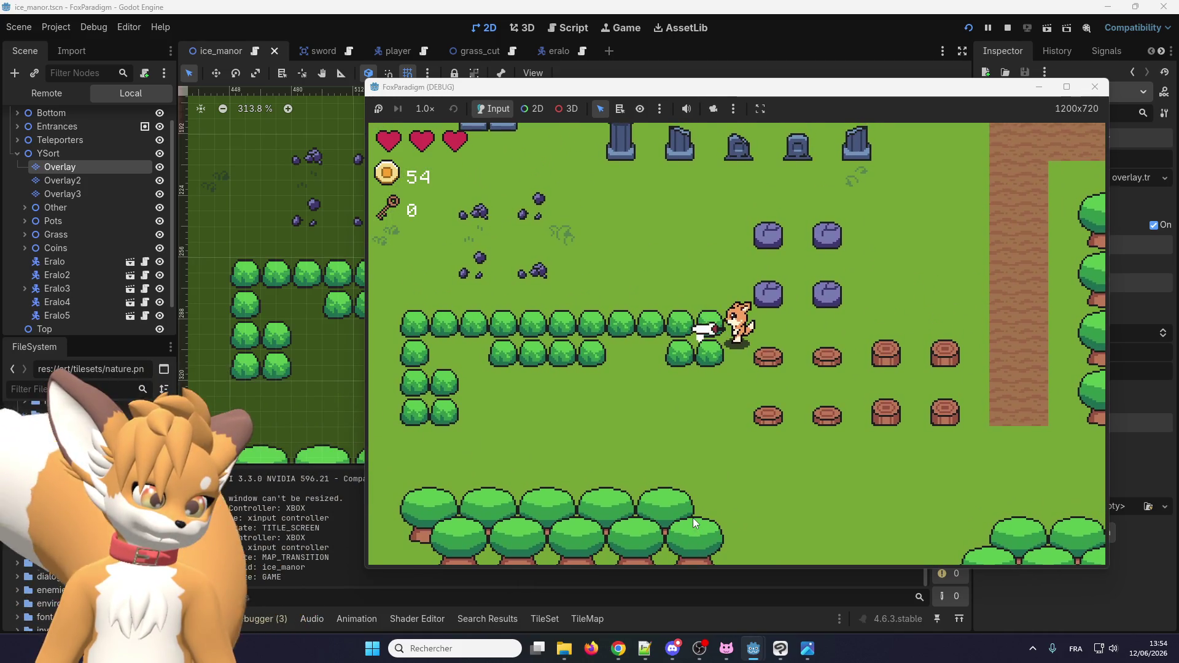
pyautogui.press('Up')
pyautogui.press('Left')
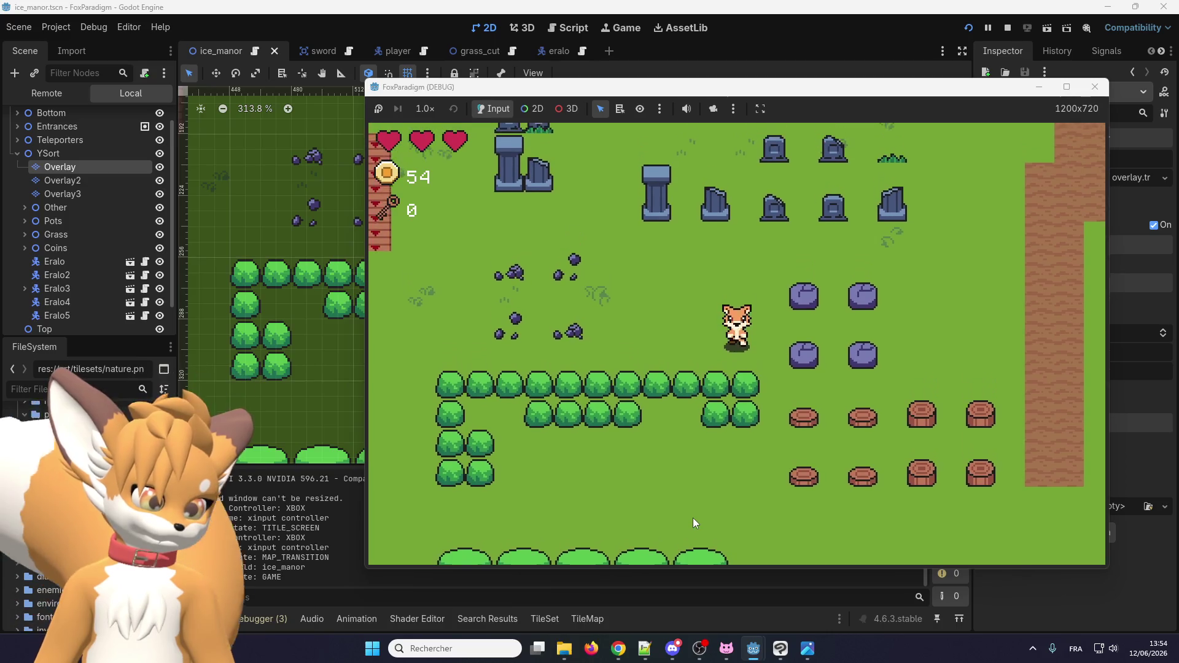
pyautogui.press('Left')
pyautogui.press('Right')
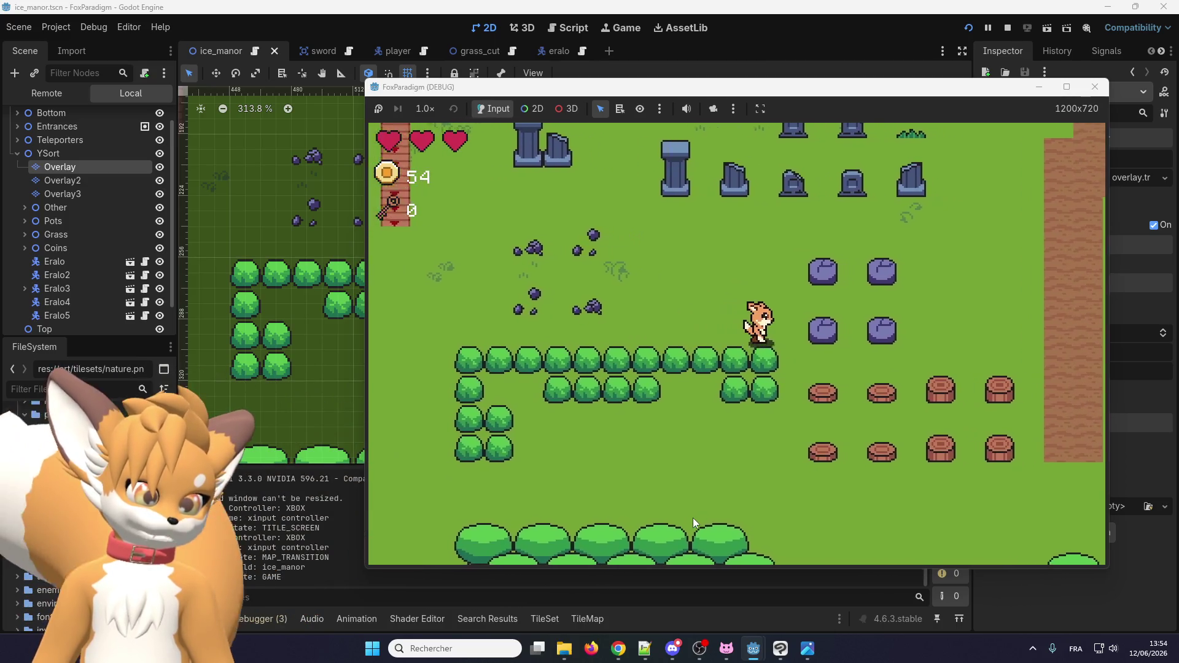
pyautogui.press('Down')
pyautogui.press('Up')
pyautogui.press('Right')
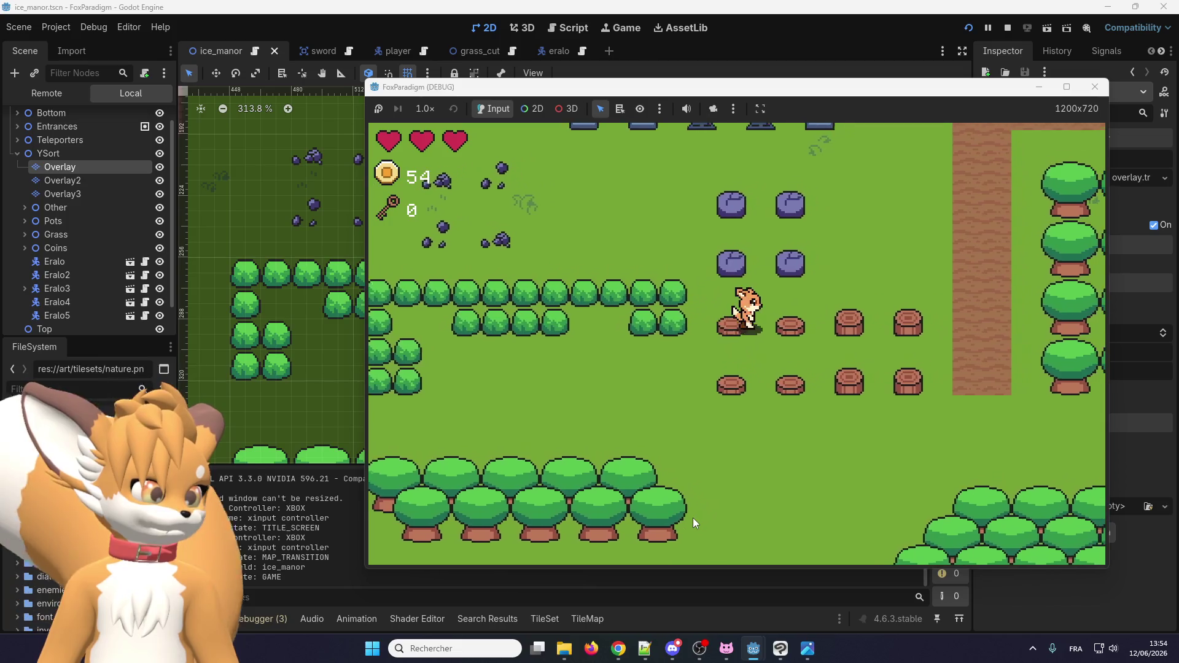
pyautogui.press('Left')
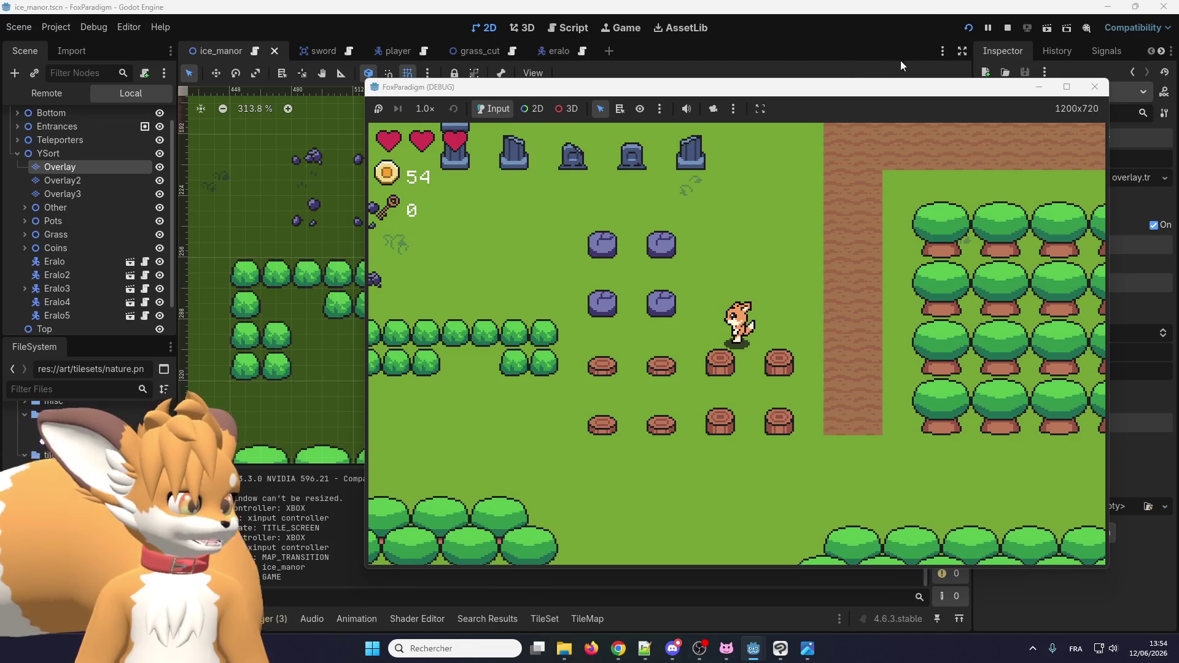
# Close the debug game and zoom around the ice_manor map to inspect its bush rows.
pyautogui.click(1095, 87)
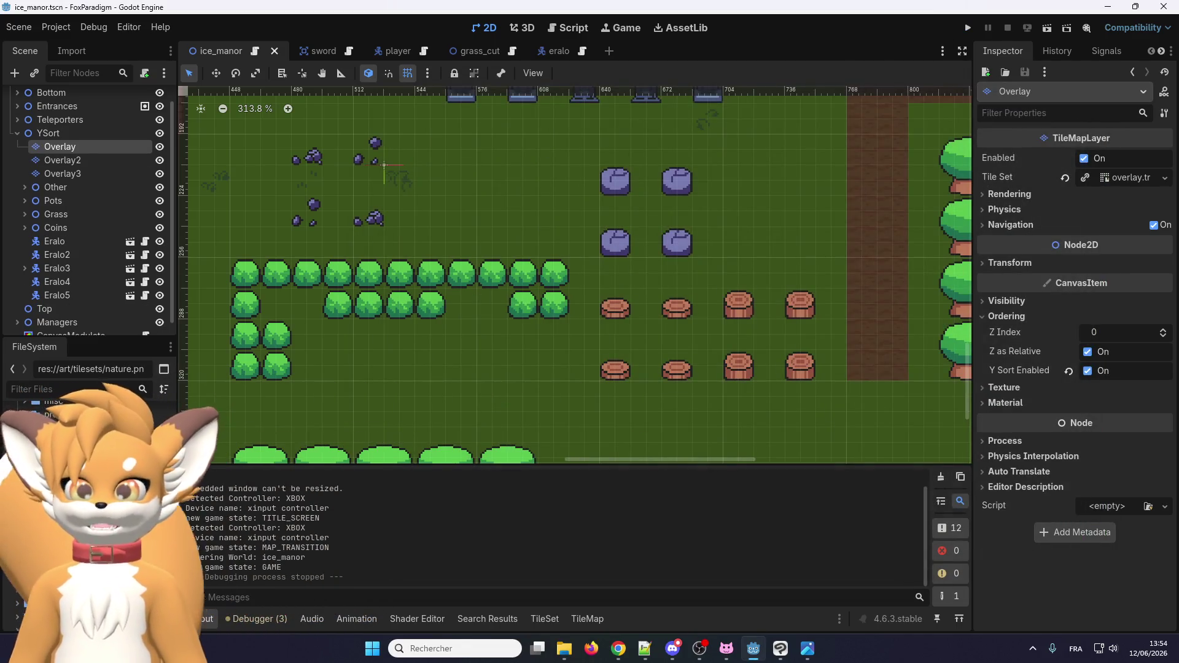
pyautogui.scroll(-4, 546, 276)
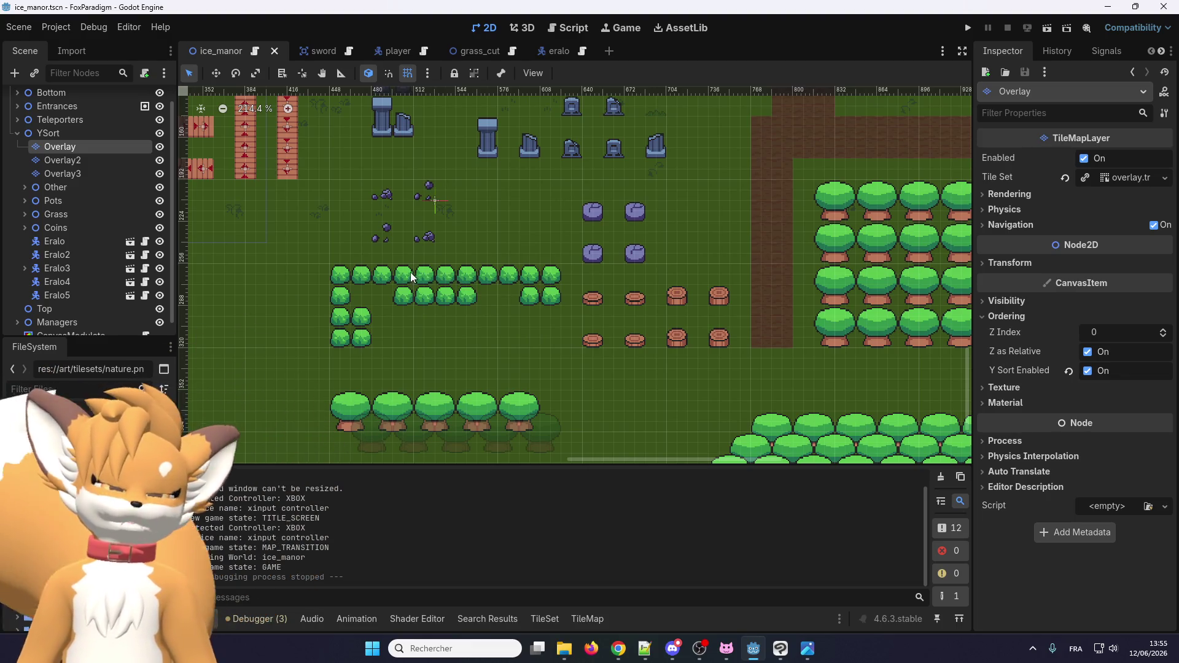
pyautogui.scroll(-6, 410, 293)
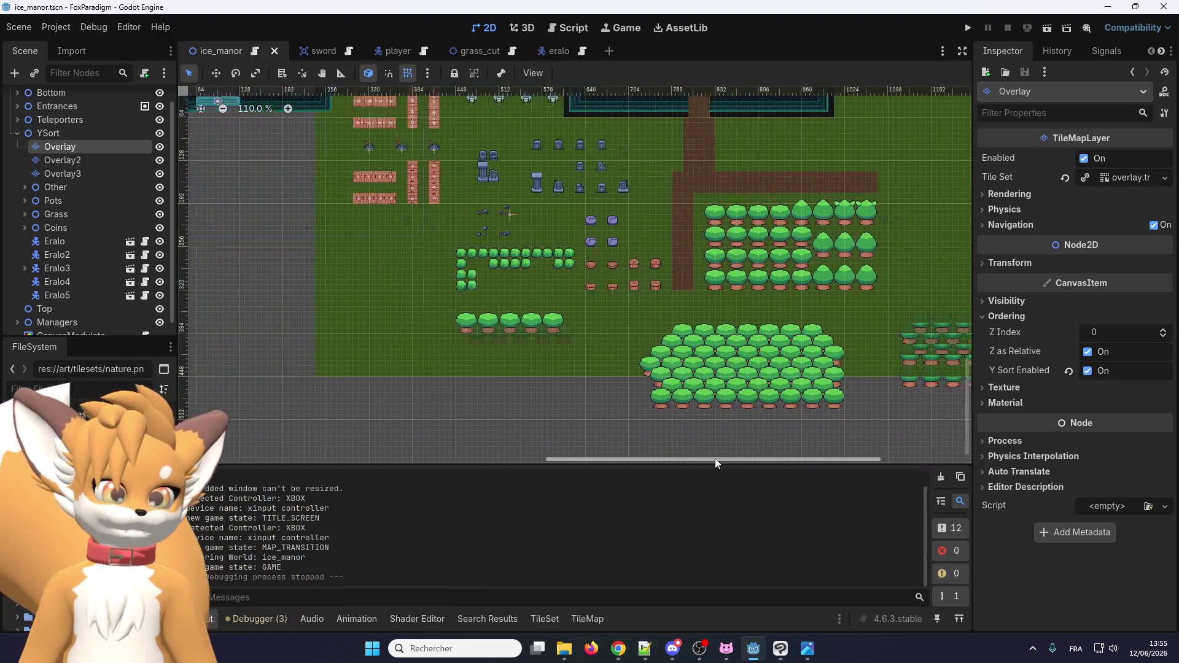
pyautogui.scroll(8, 679, 364)
pyautogui.scroll(-1, 617, 354)
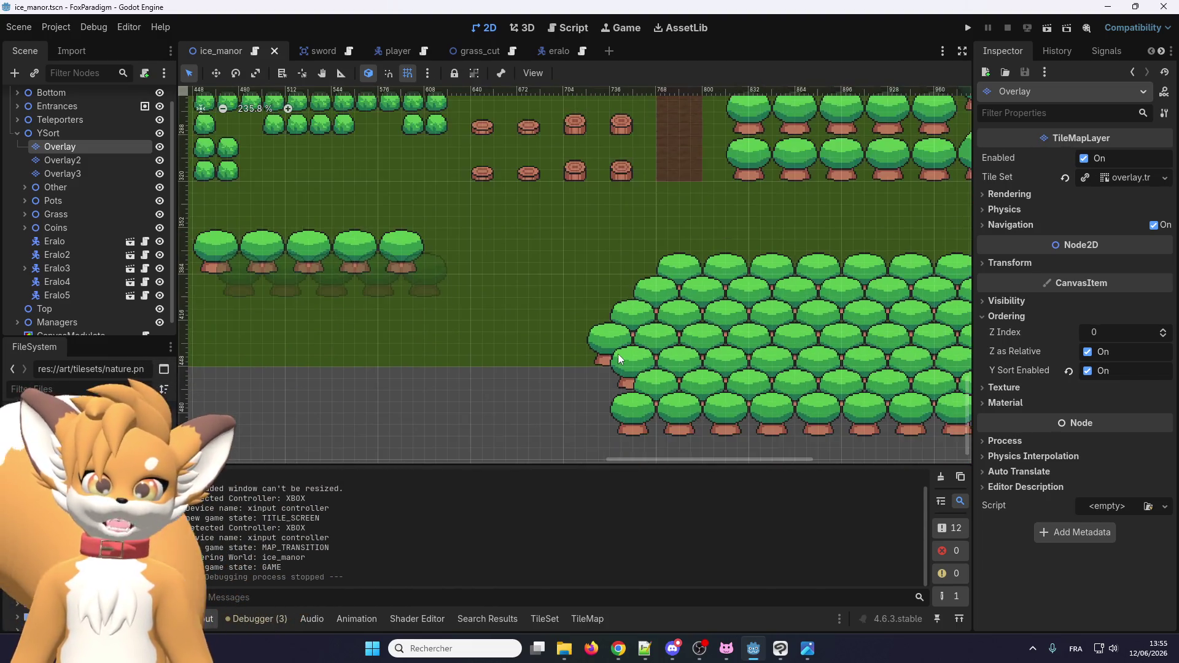
pyautogui.scroll(-4, 508, 413)
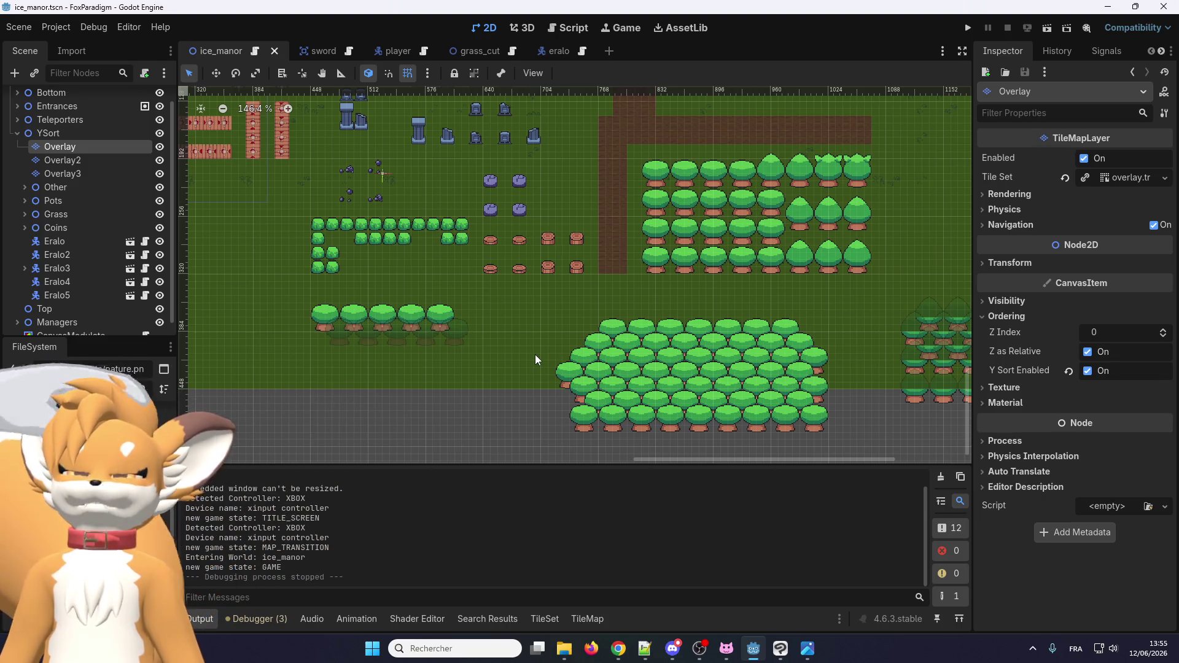
pyautogui.scroll(3, 550, 349)
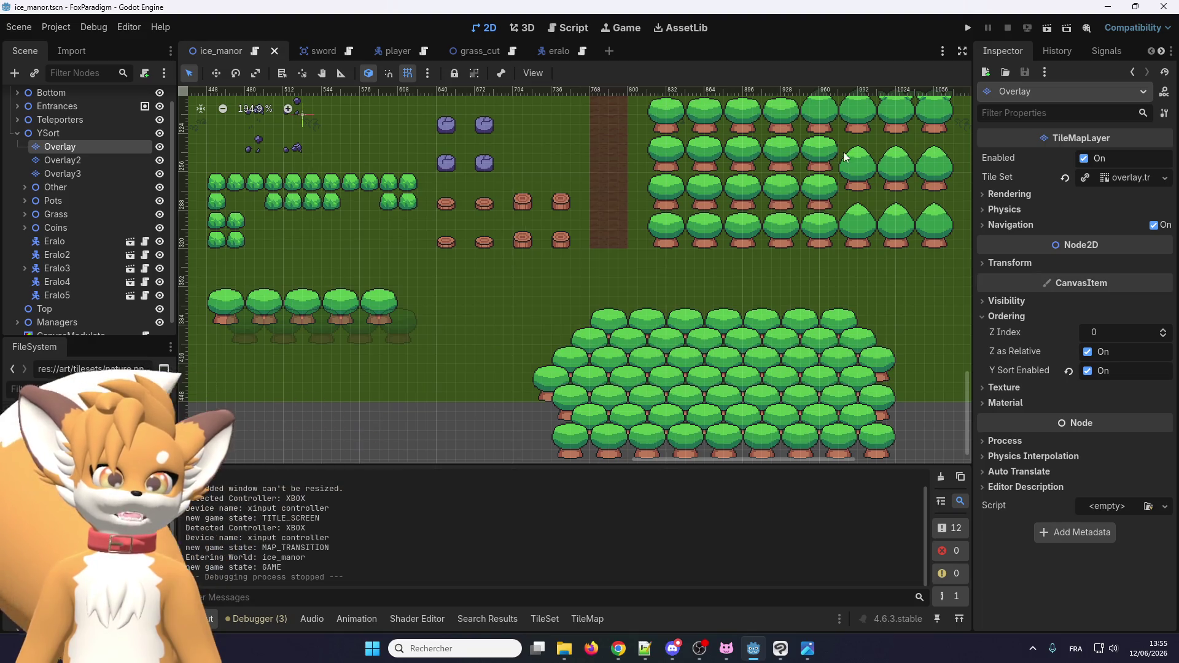
pyautogui.scroll(2, 488, 379)
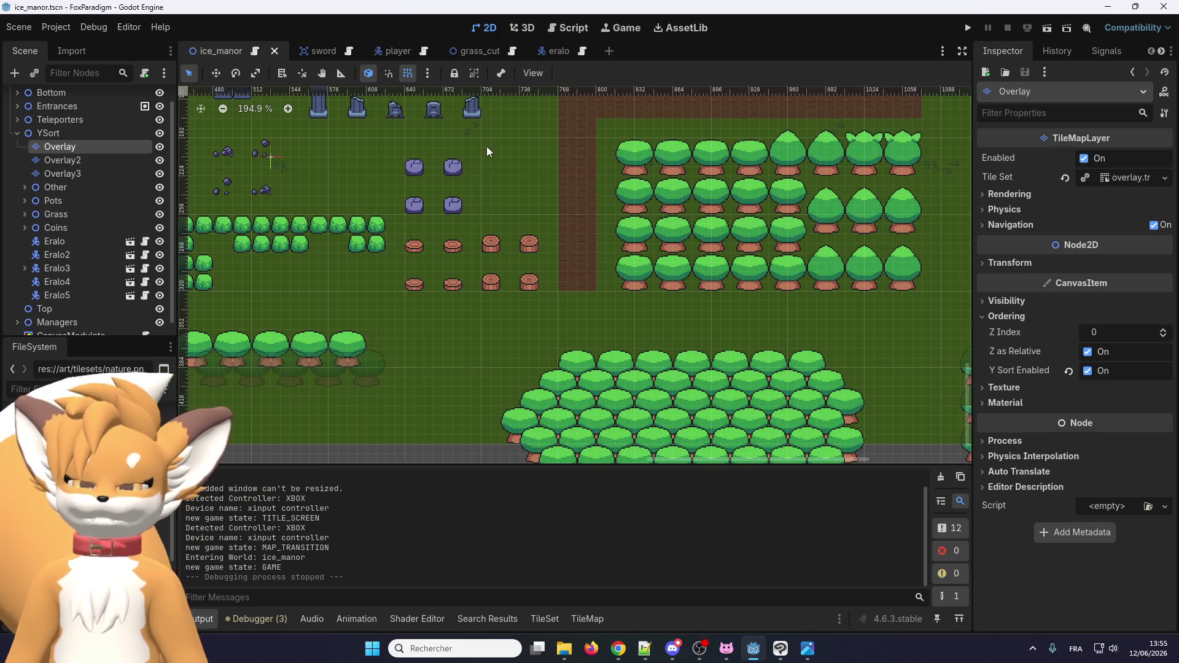
pyautogui.scroll(-5, 517, 387)
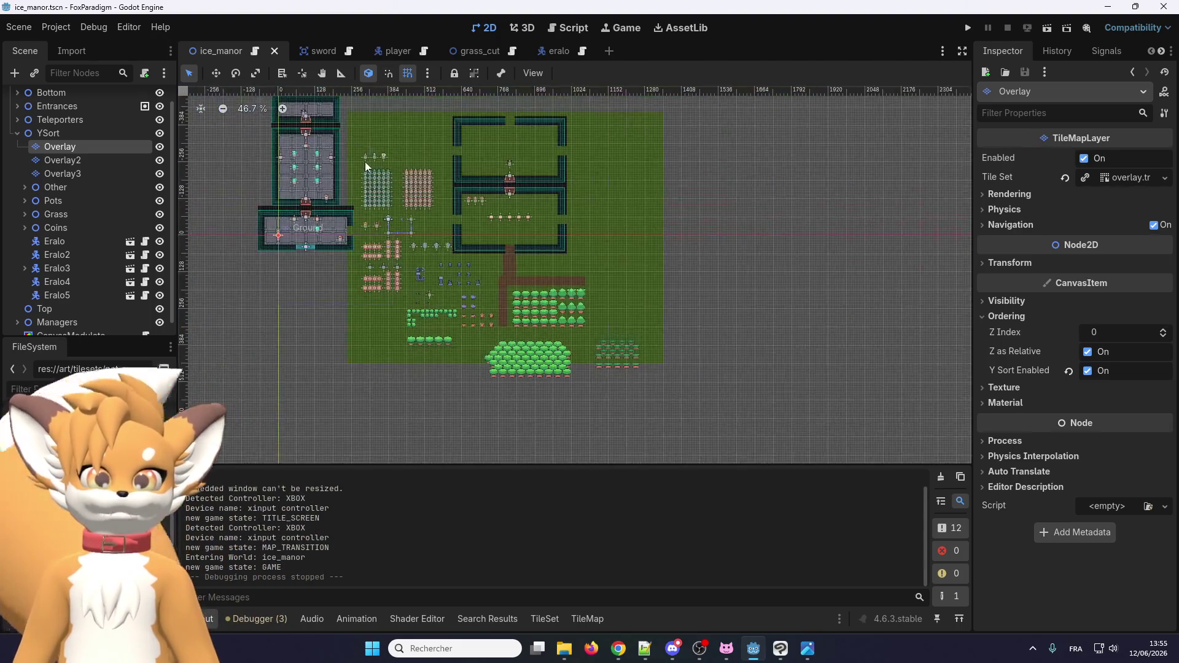
pyautogui.scroll(3, 369, 178)
pyautogui.scroll(11, 377, 194)
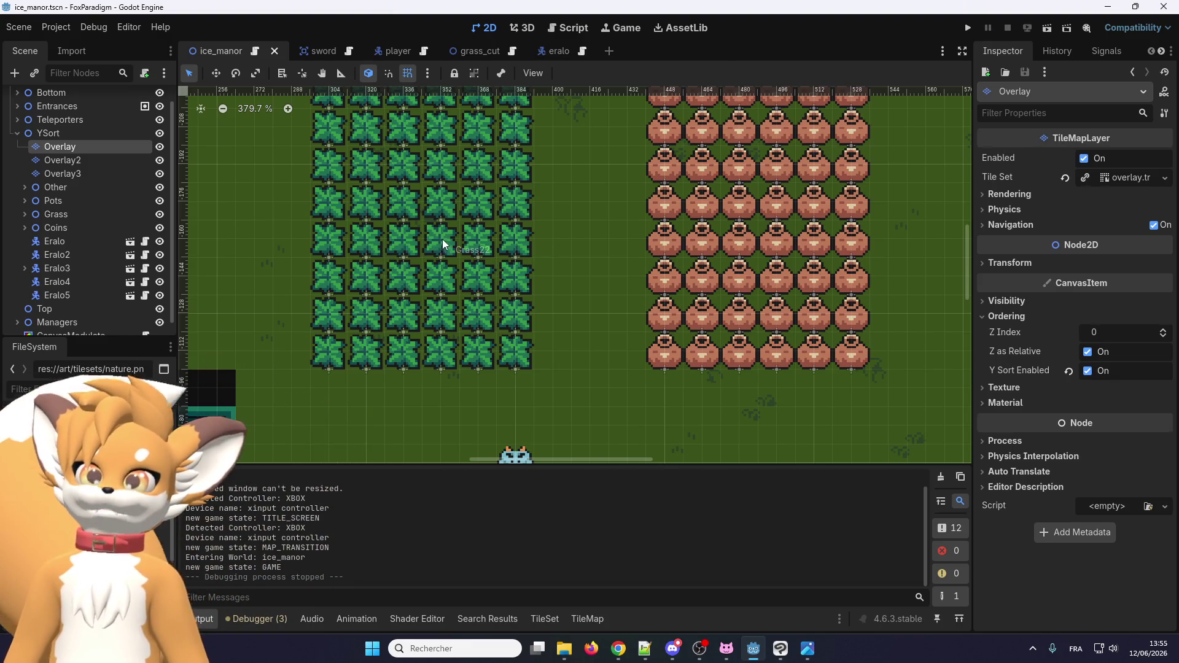
pyautogui.scroll(-3, 423, 240)
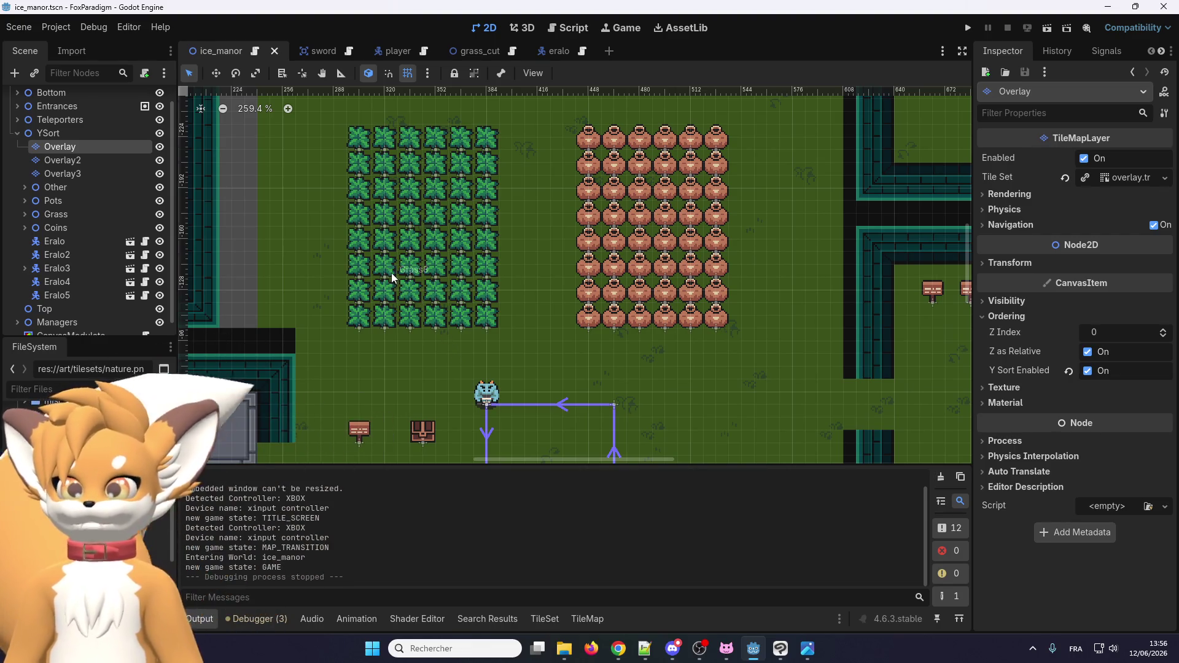
pyautogui.scroll(-7, 376, 220)
pyautogui.scroll(6, 407, 372)
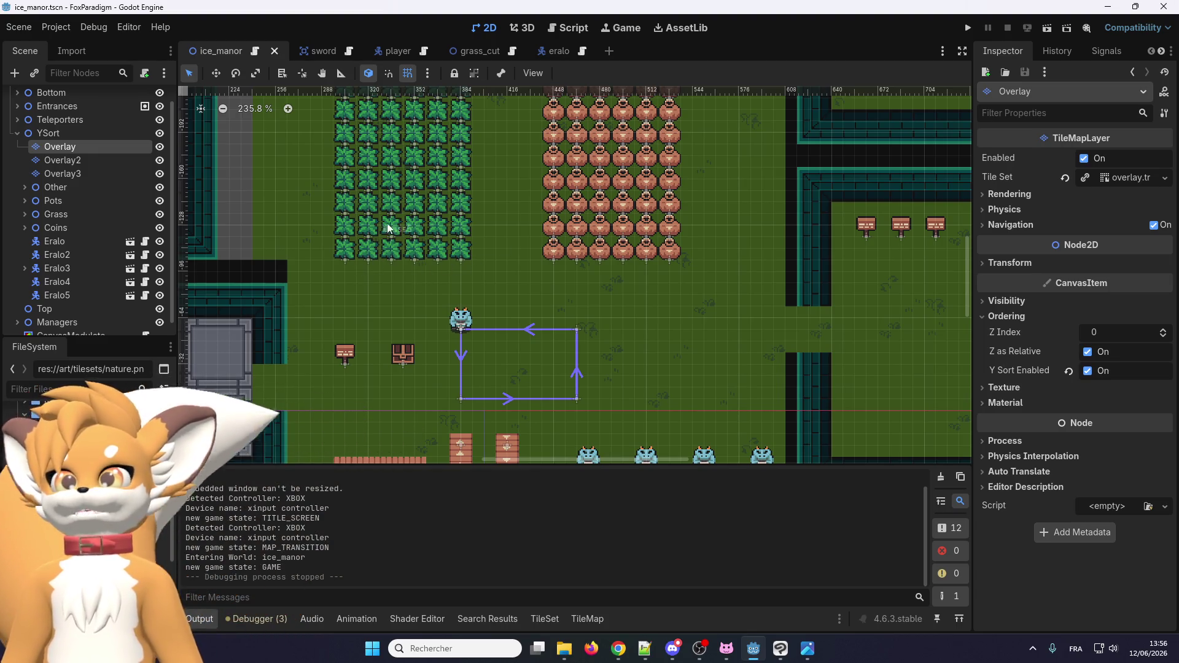
pyautogui.scroll(-4, 392, 229)
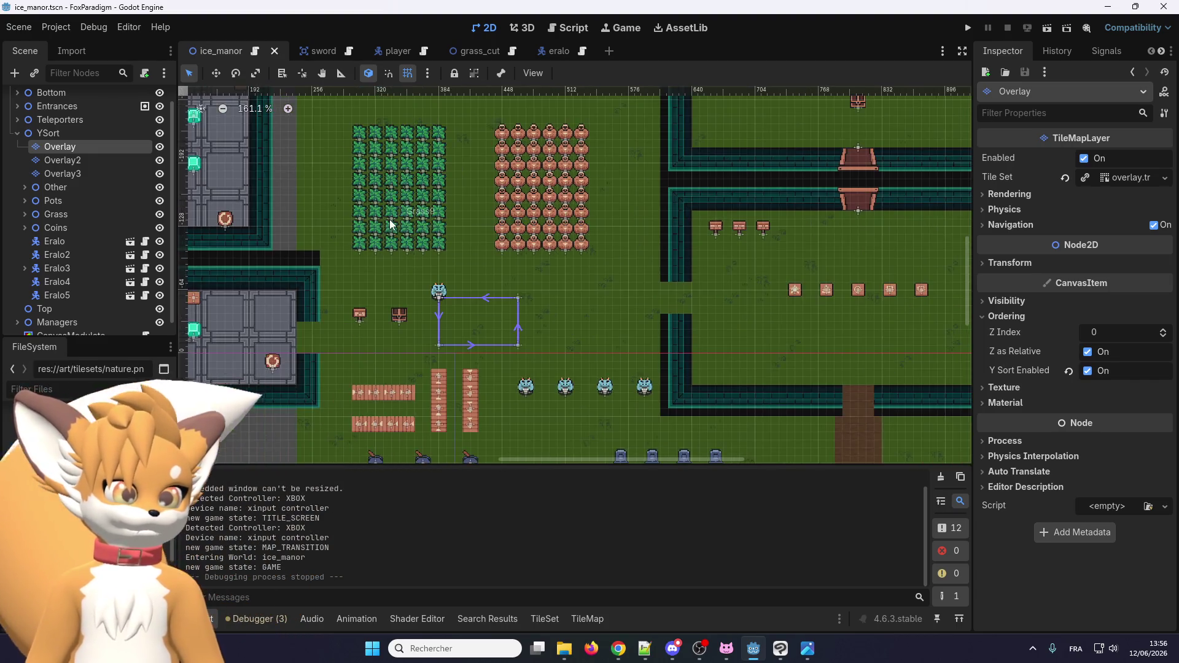
pyautogui.scroll(-3, 378, 204)
pyautogui.scroll(8, 613, 422)
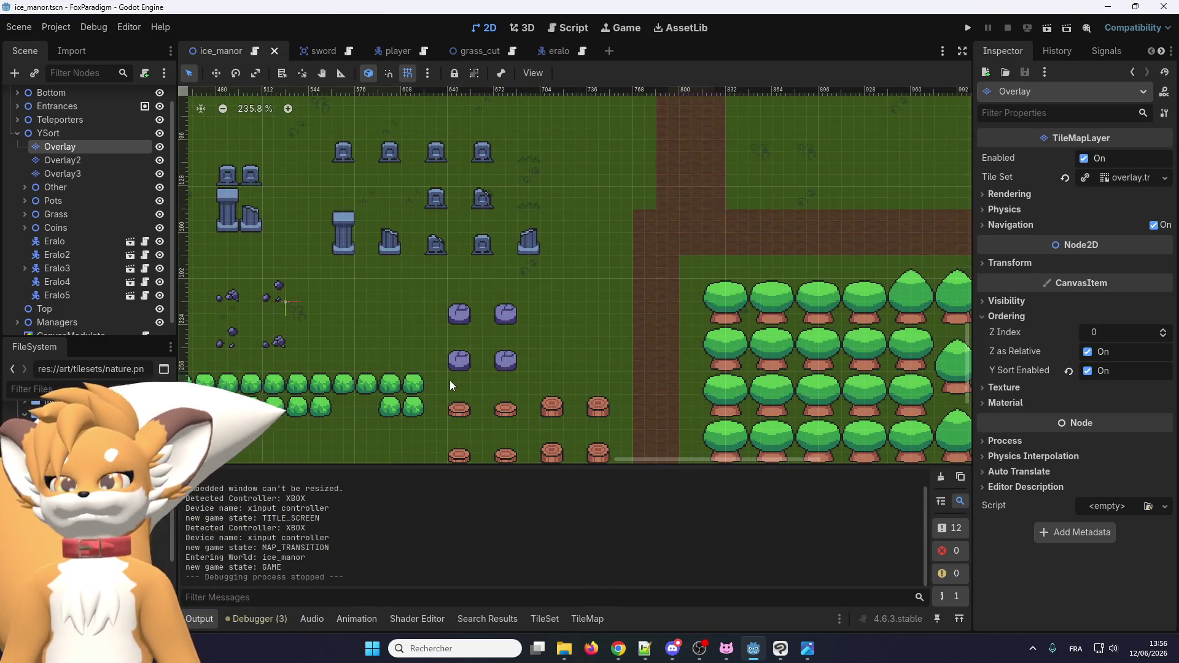
pyautogui.scroll(-1, 449, 384)
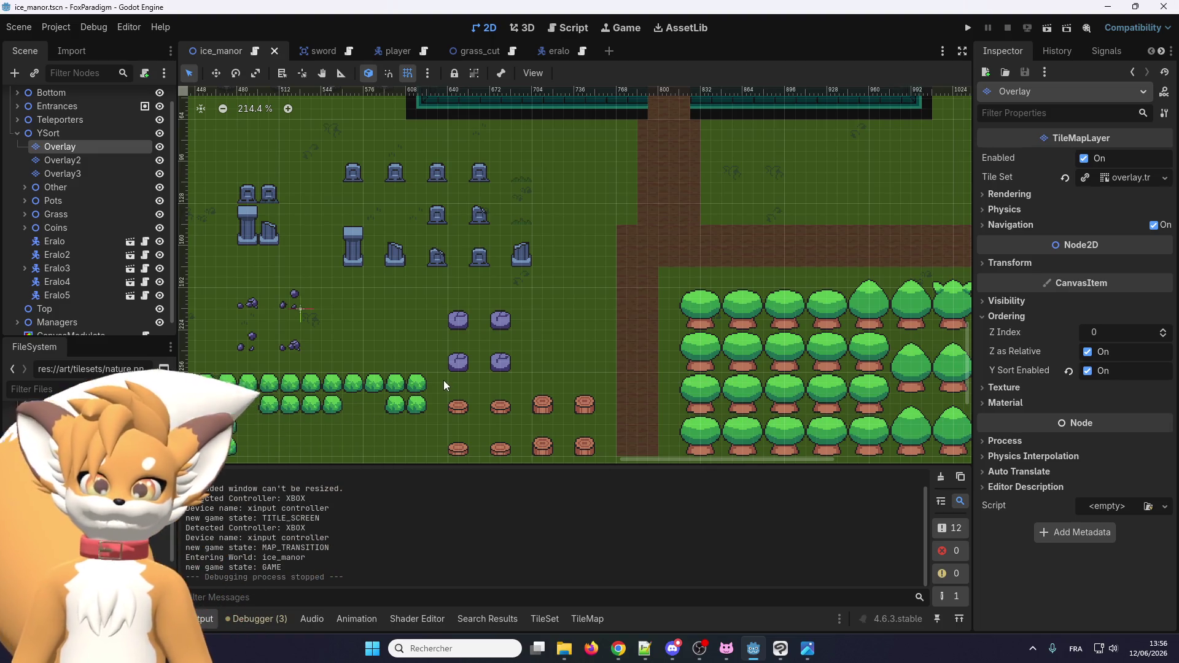
pyautogui.scroll(-4, 444, 382)
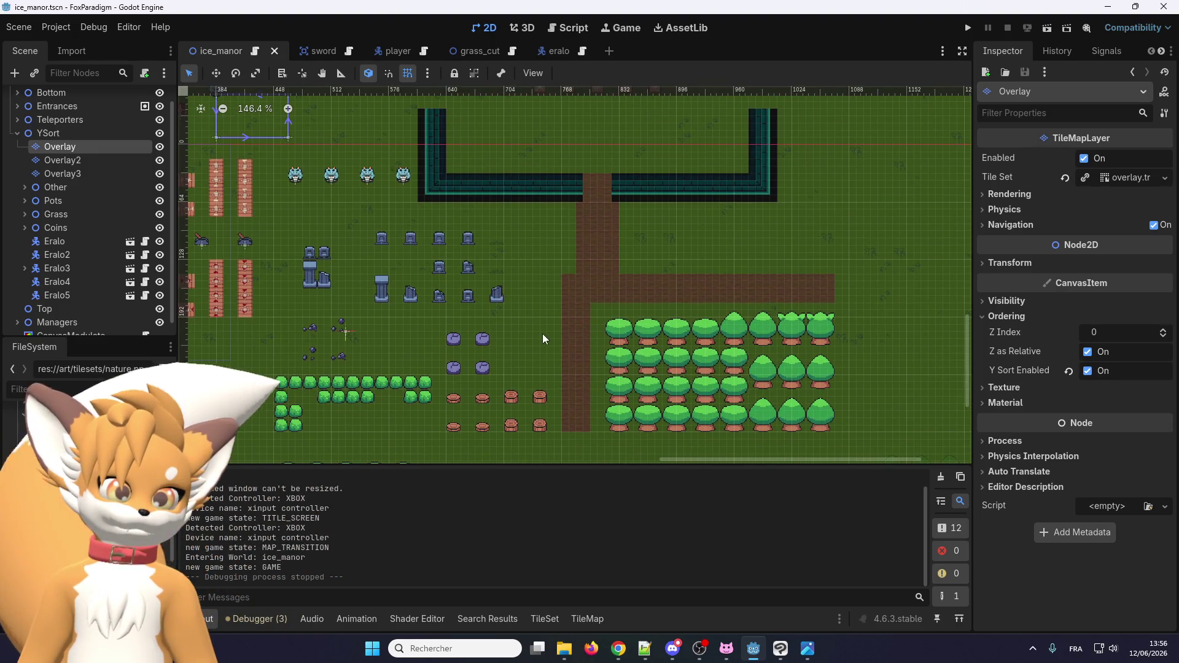
pyautogui.scroll(2, 577, 367)
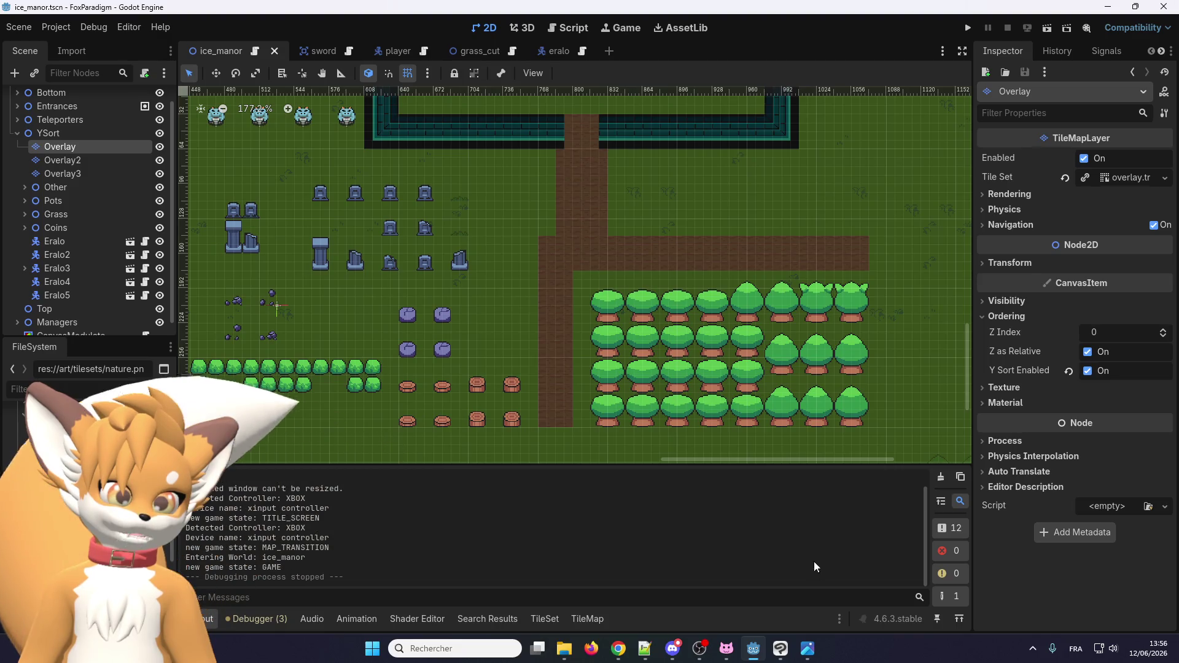
pyautogui.moveTo(808, 648)
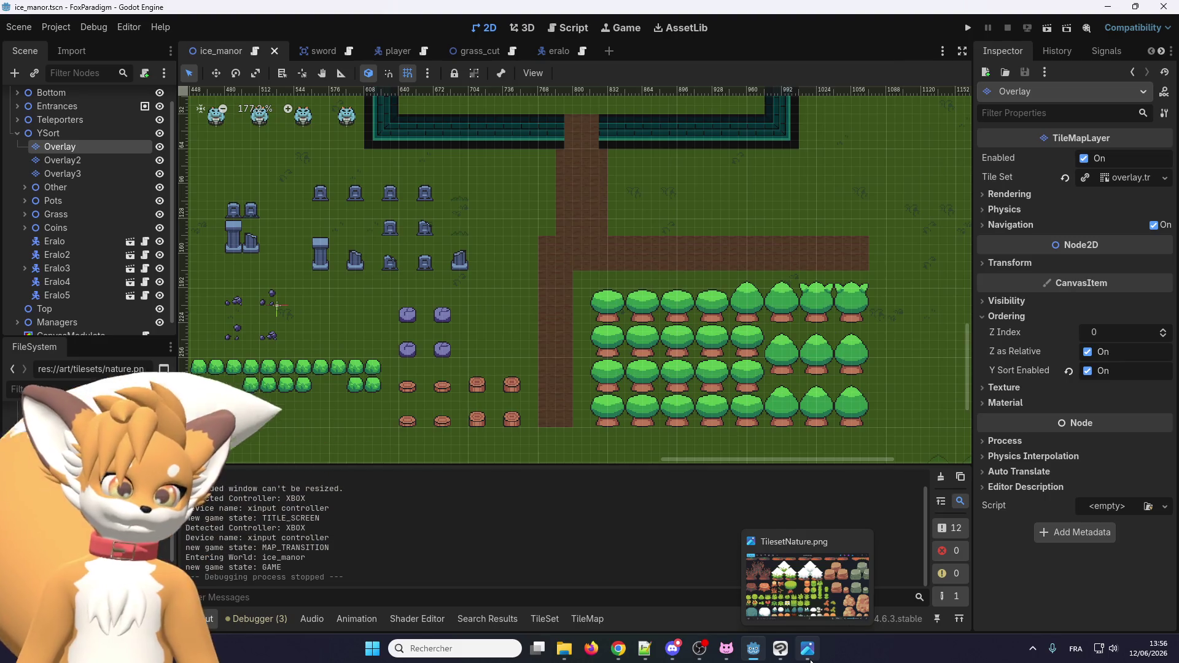
pyautogui.moveTo(701, 657)
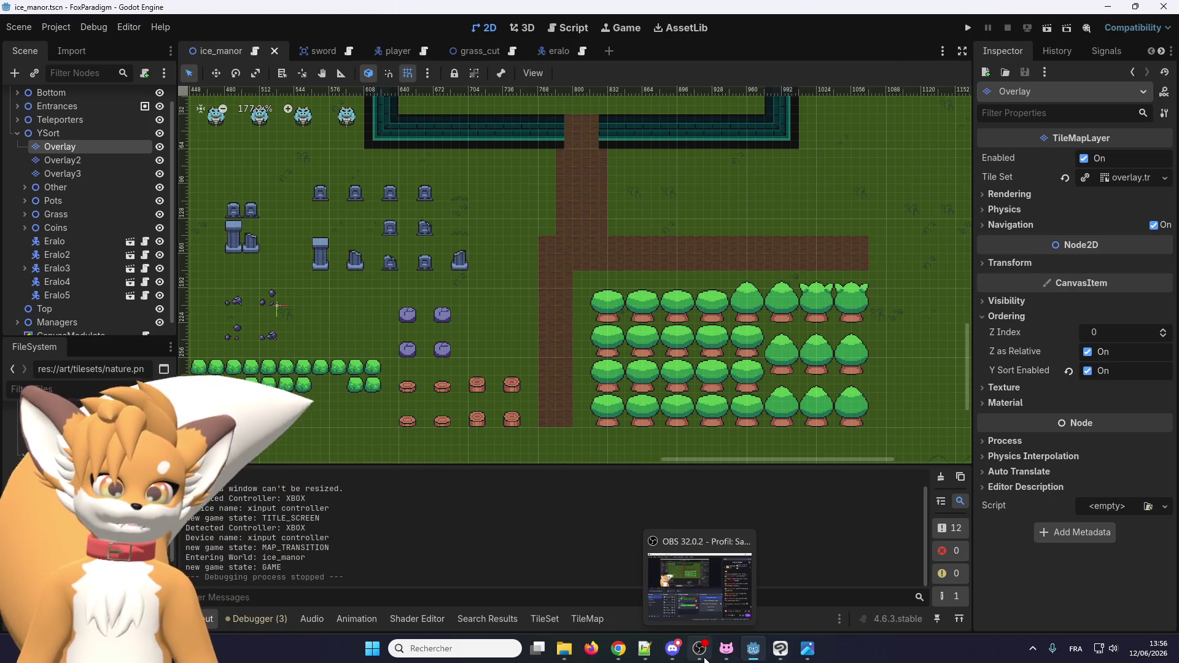
pyautogui.click(754, 652)
pyautogui.click(754, 650)
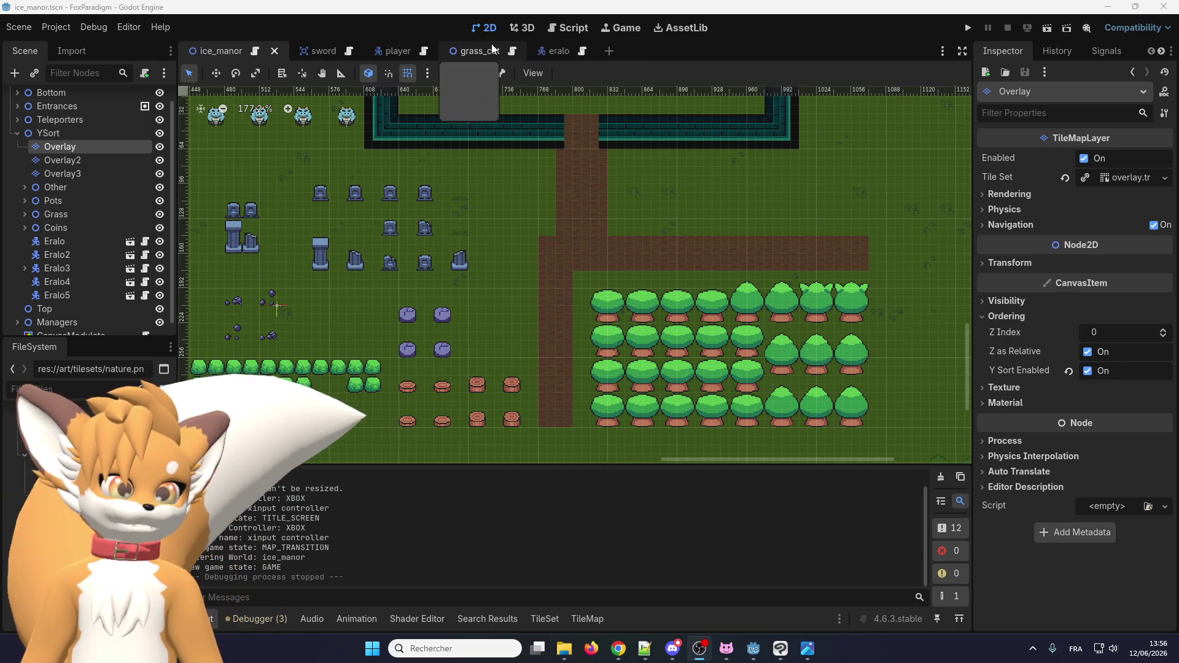
pyautogui.scroll(1, 93, 216)
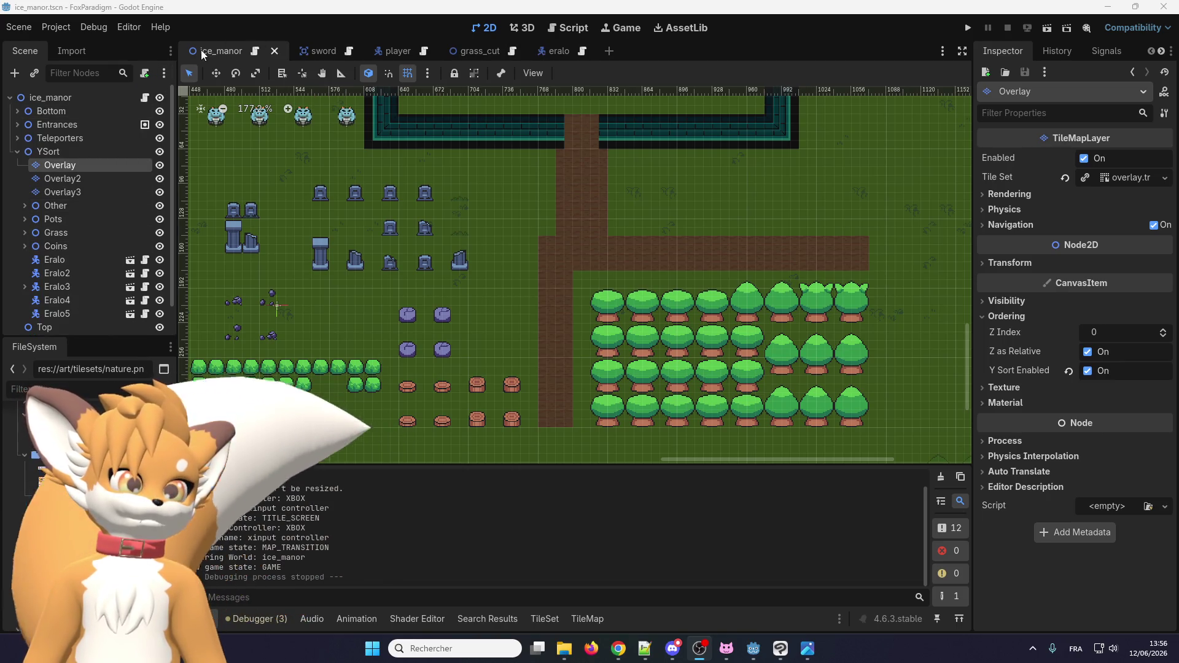
pyautogui.click(356, 47)
# Close the sword, player, grass_cut and eralo scene tabs.
pyautogui.click(352, 50)
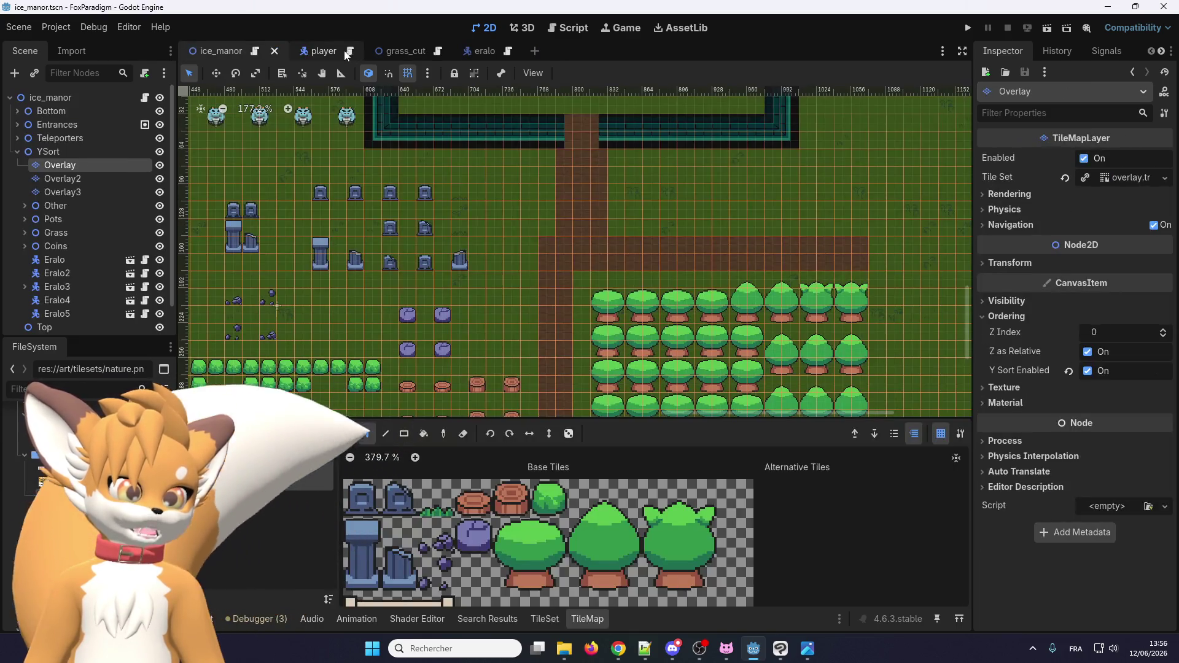
pyautogui.click(347, 54)
pyautogui.click(355, 51)
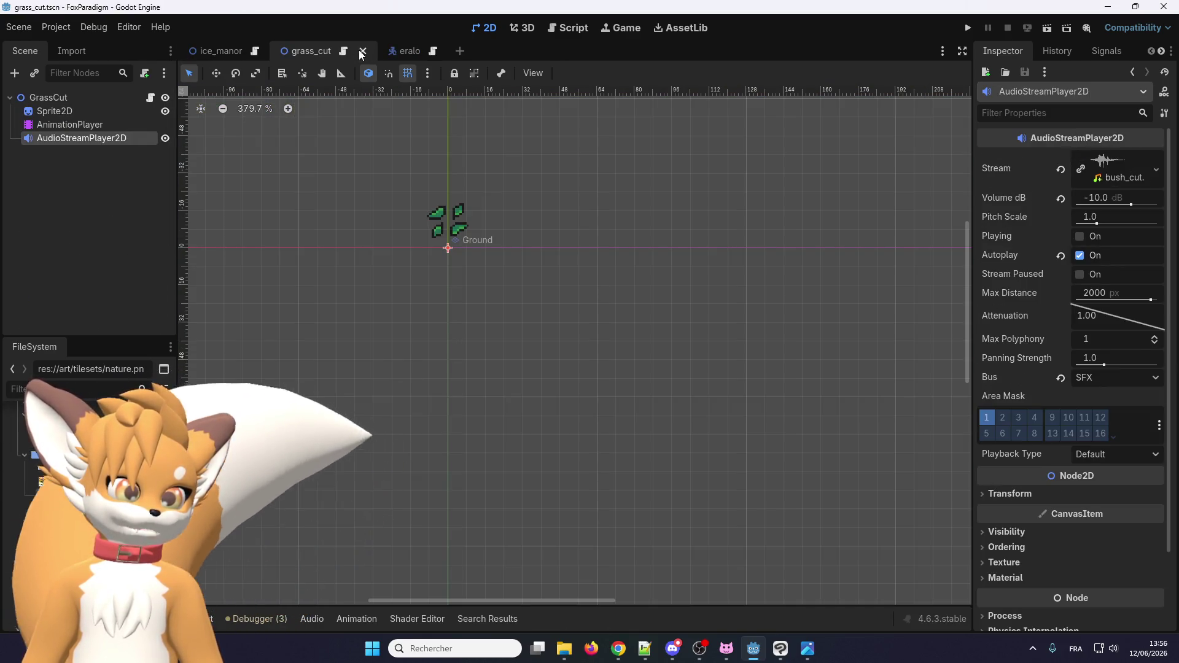
pyautogui.click(362, 52)
pyautogui.click(347, 51)
pyautogui.click(356, 50)
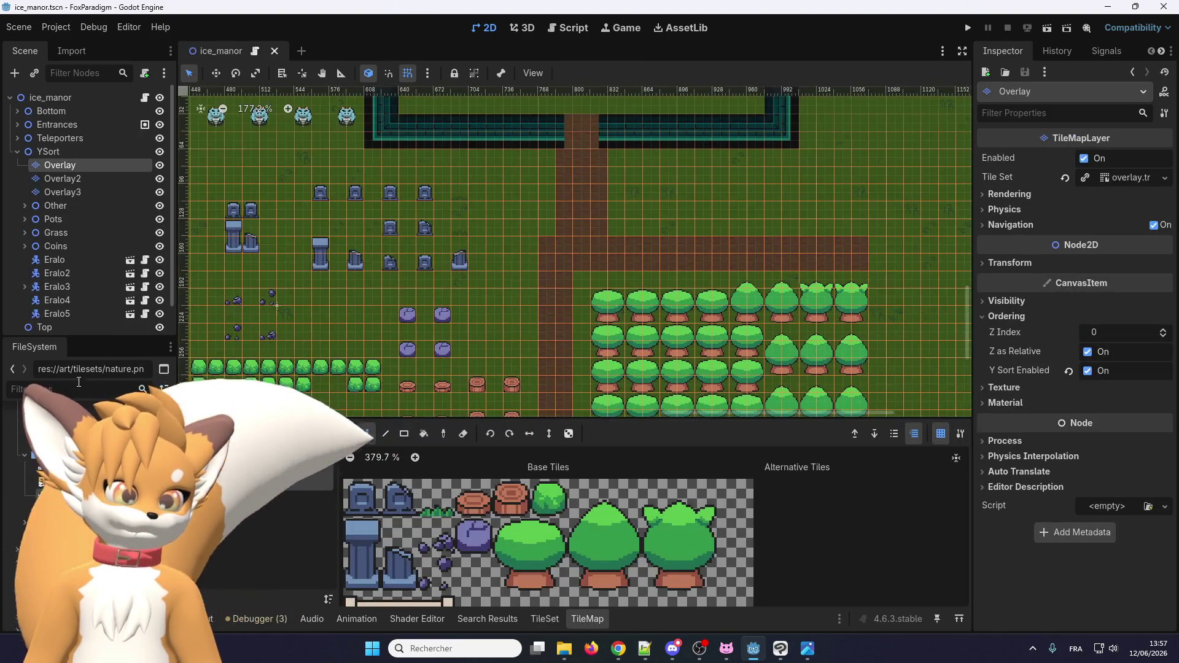
# Filter the FileSystem for 'camer' and open the camera scene.
pyautogui.click(78, 382)
pyautogui.write('came')
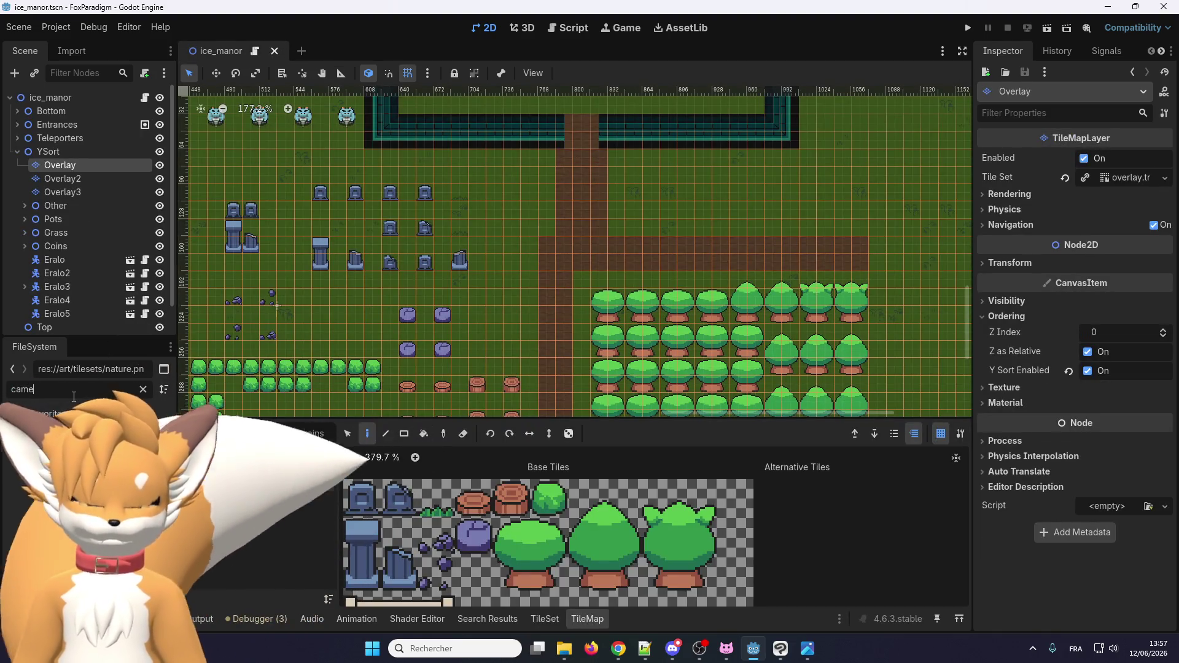
pyautogui.write('r')
pyautogui.click(67, 469)
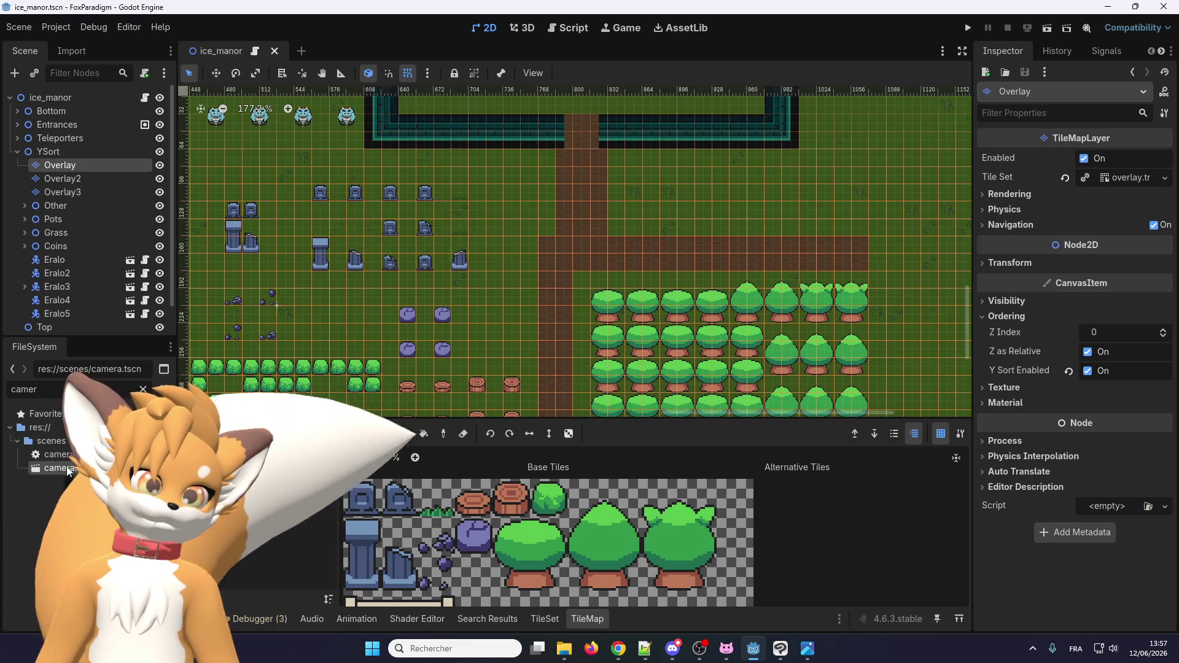
pyautogui.doubleClick(67, 469)
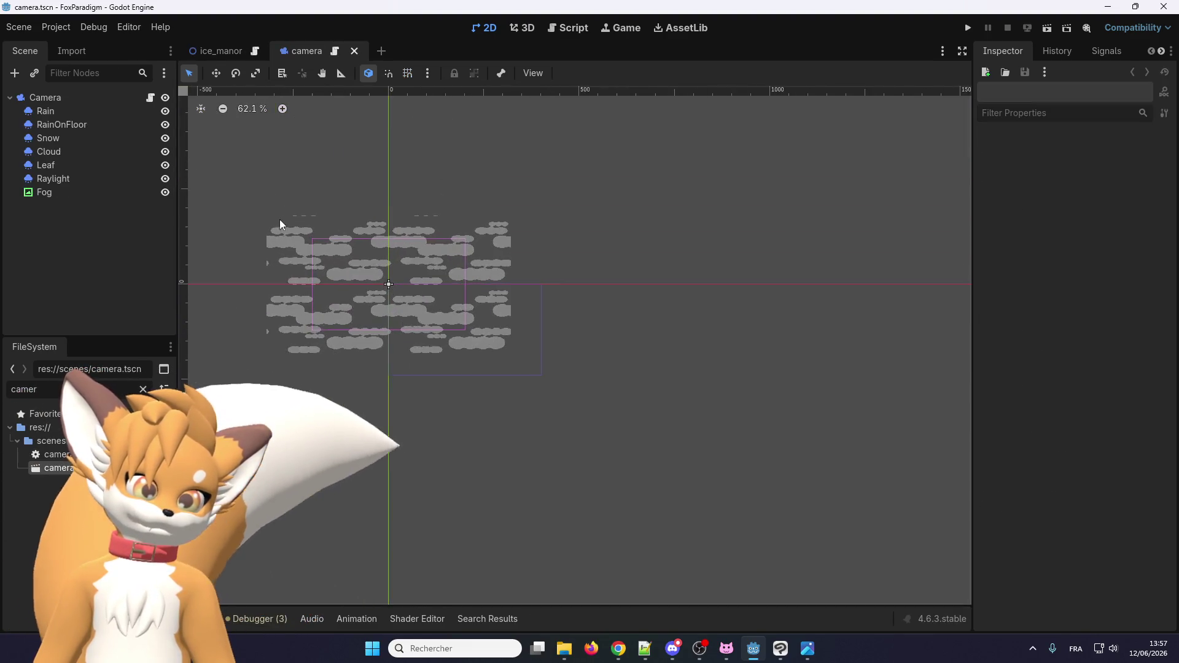
# Enable Emitting on the Rain particle node and run the game.
pyautogui.scroll(5, 329, 299)
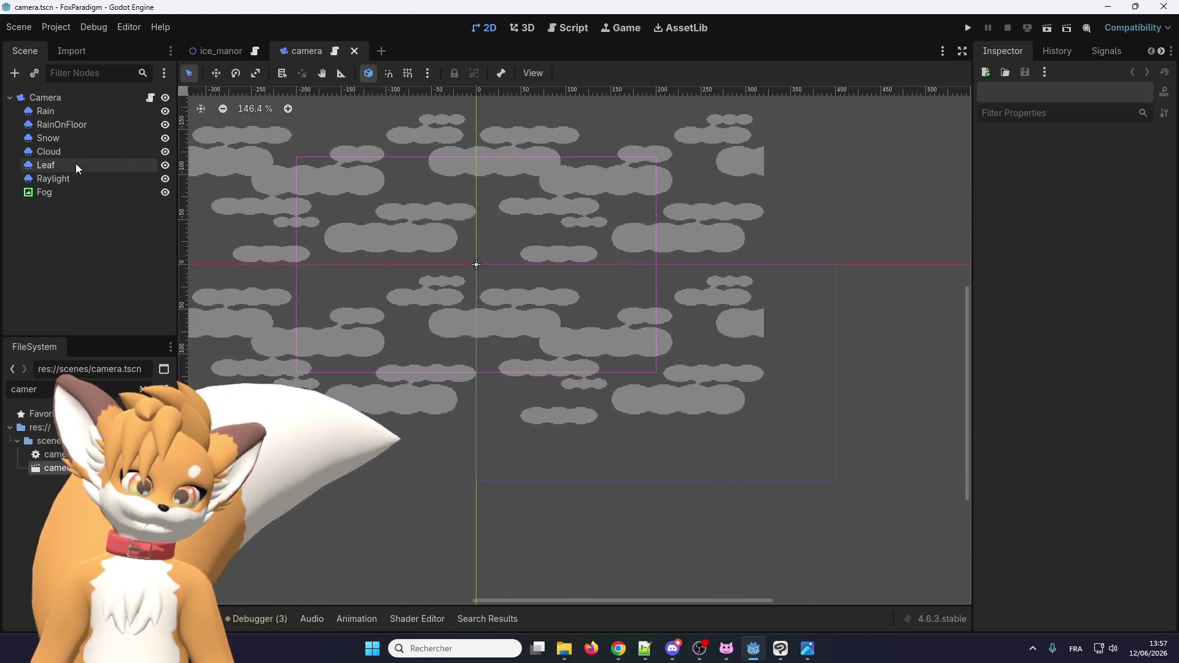
pyautogui.click(75, 164)
pyautogui.click(86, 111)
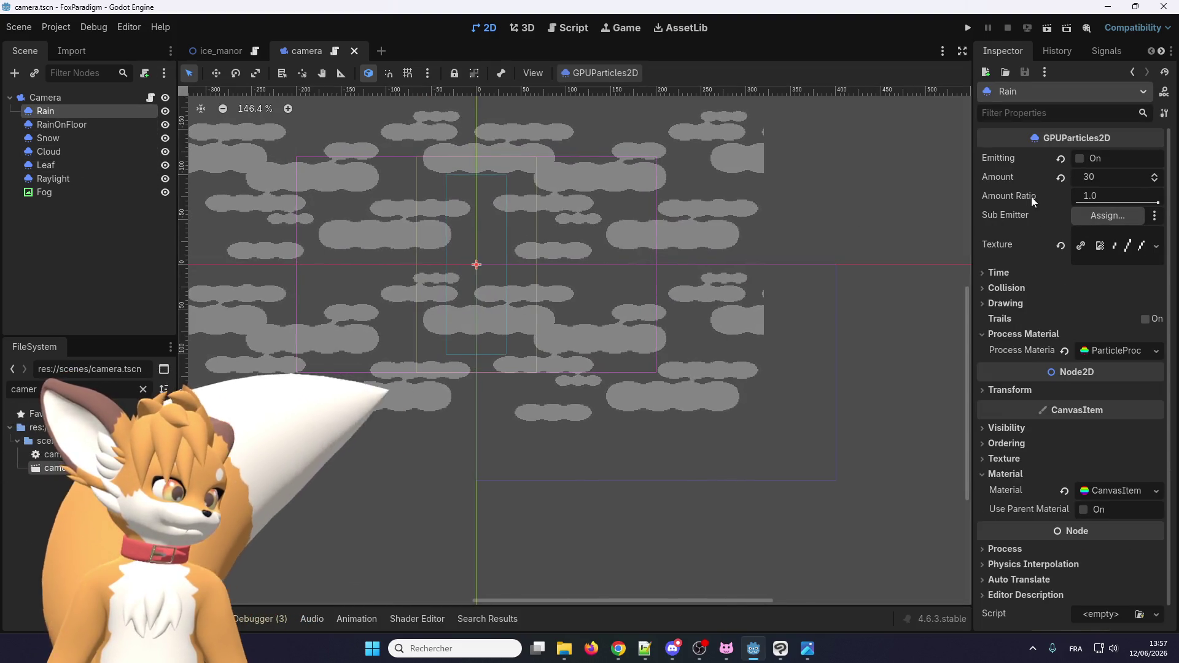
pyautogui.click(1004, 274)
pyautogui.click(1004, 274)
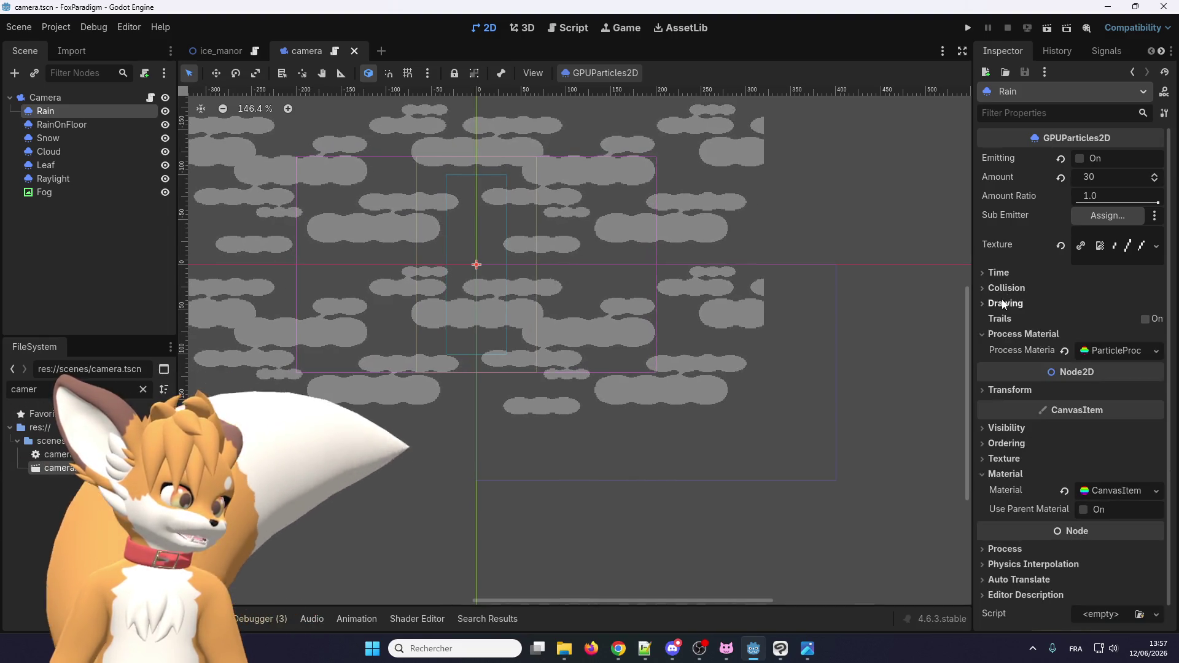
pyautogui.click(1005, 286)
pyautogui.click(1005, 287)
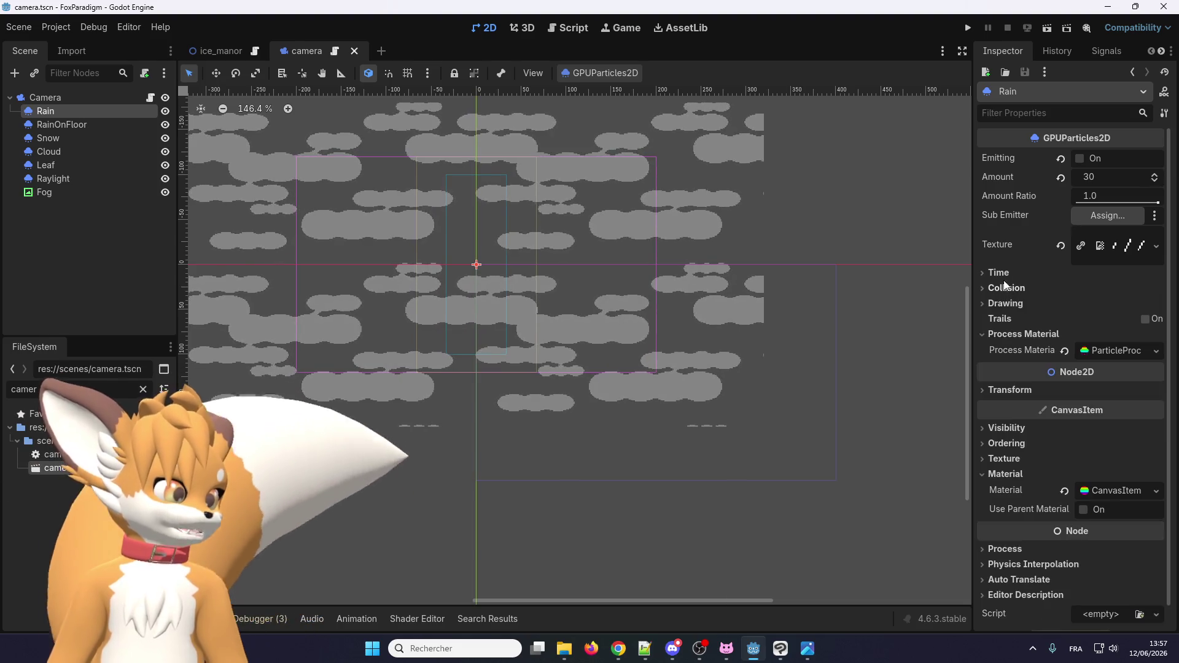
pyautogui.click(1080, 158)
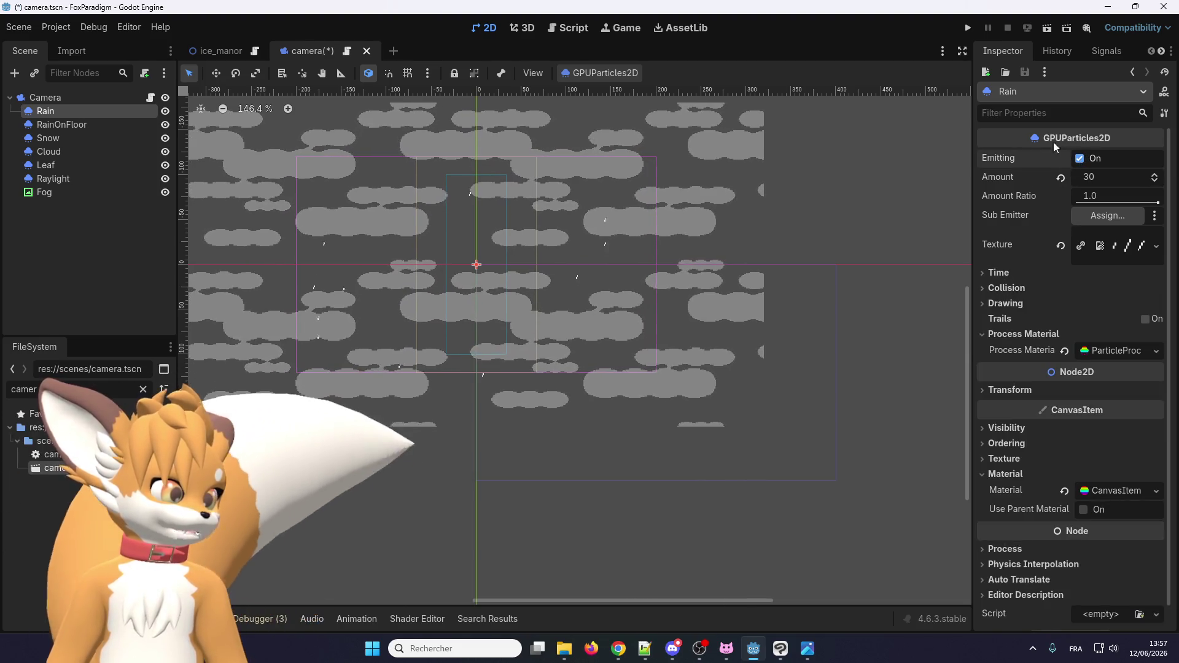
pyautogui.click(968, 28)
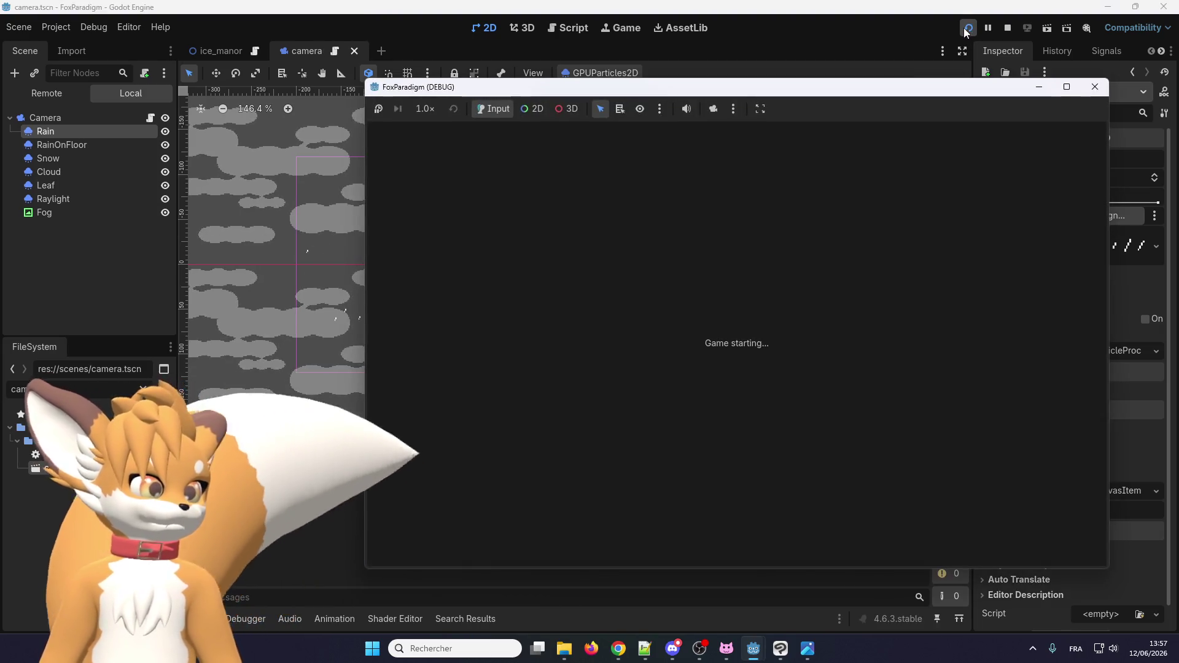
# Enter Ice Manor from the title, walk the fox right, then close the debug window.
pyautogui.press('Return')
pyautogui.press('Return')
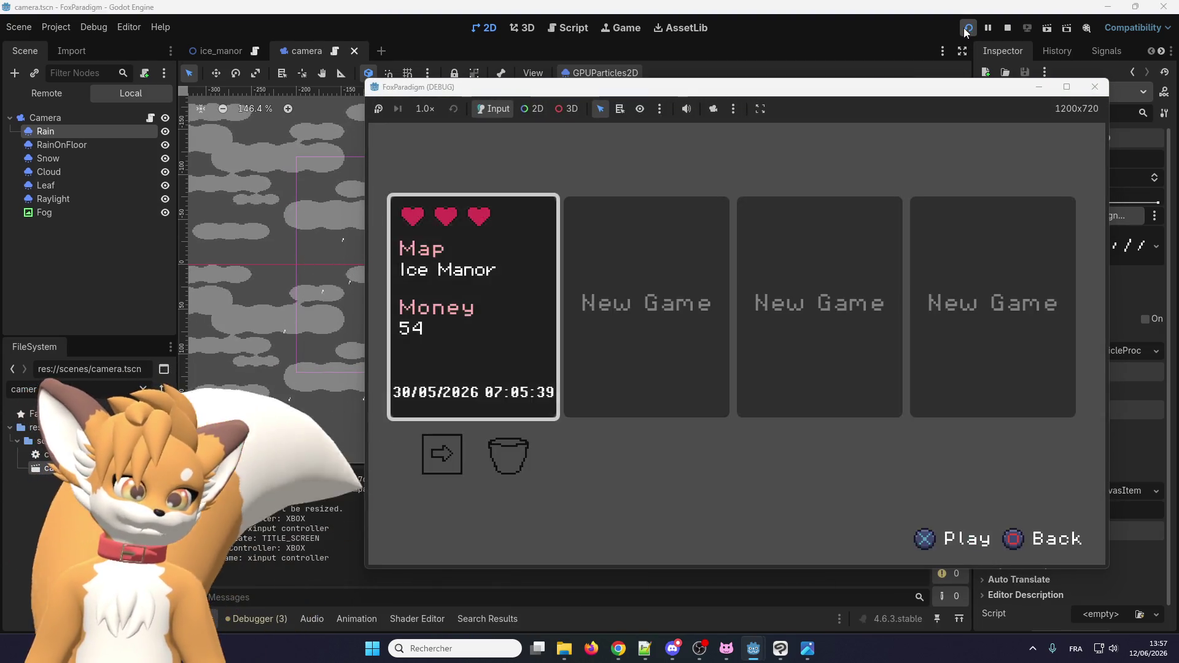
pyautogui.press('Right')
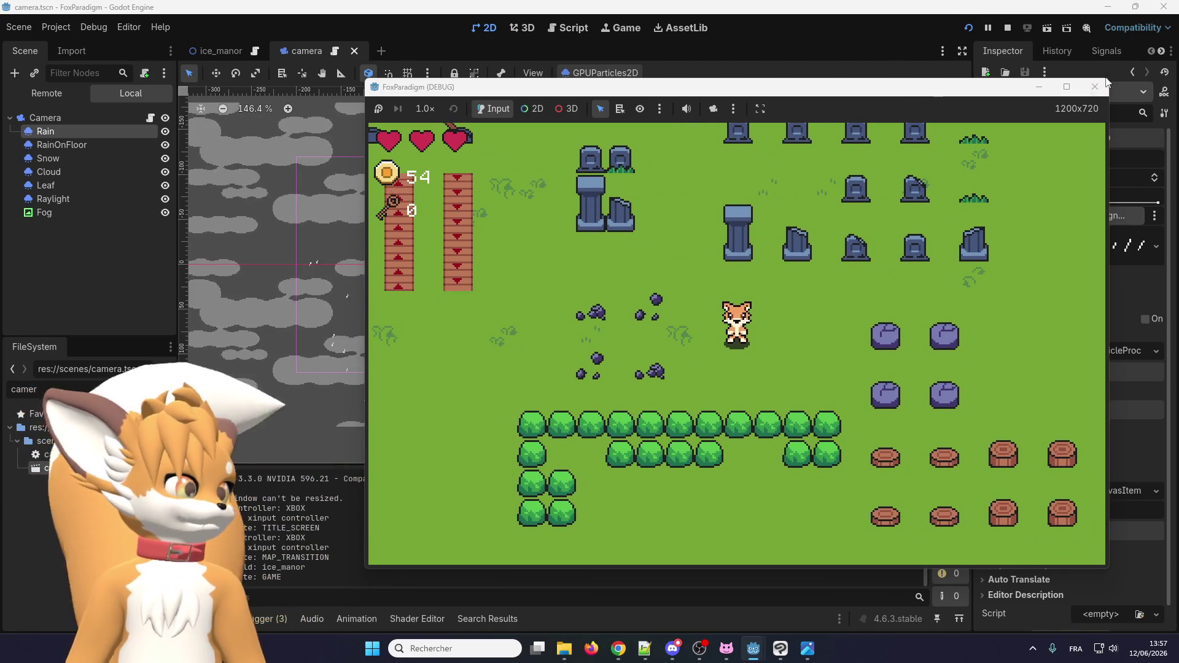
pyautogui.click(1104, 84)
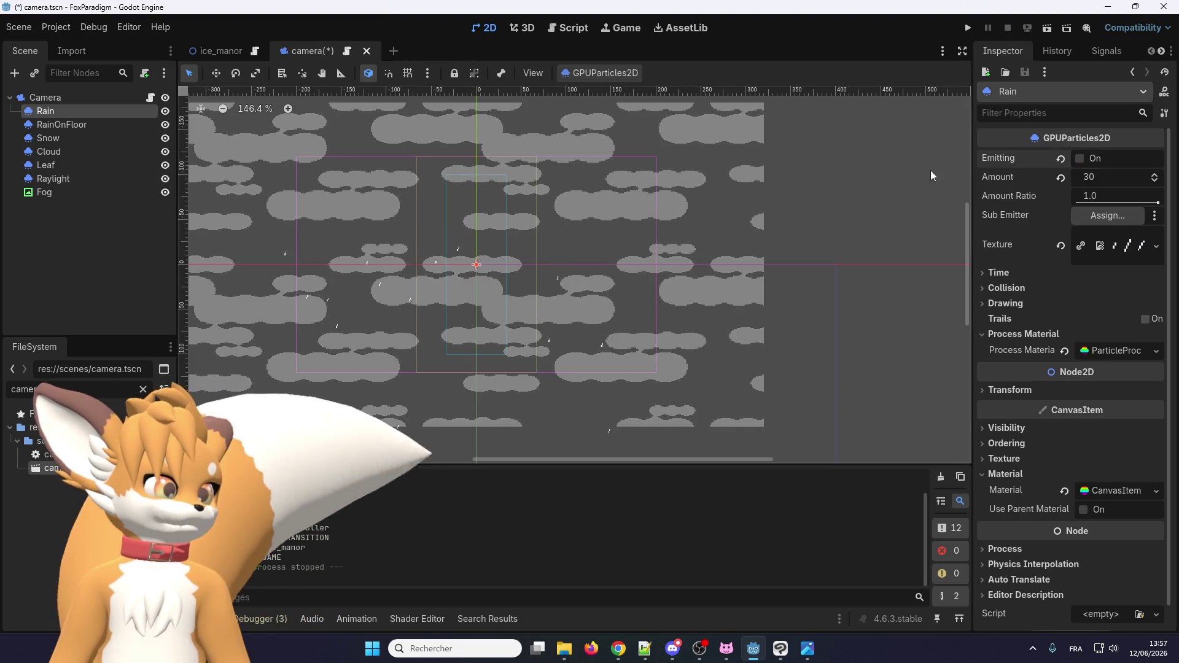
# In camera.gd's reset_meteo, change rain and rain_on_floor emitting from false to true, then run.
pyautogui.click(149, 98)
pyautogui.scroll(-9, 481, 310)
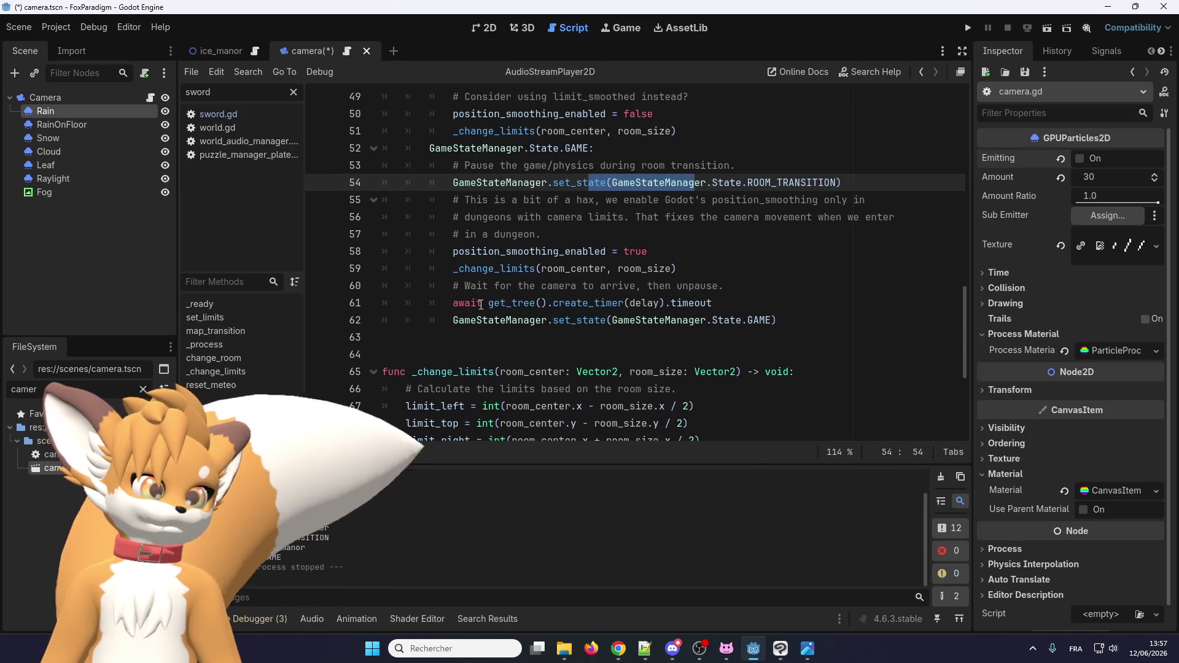
pyautogui.doubleClick(515, 294)
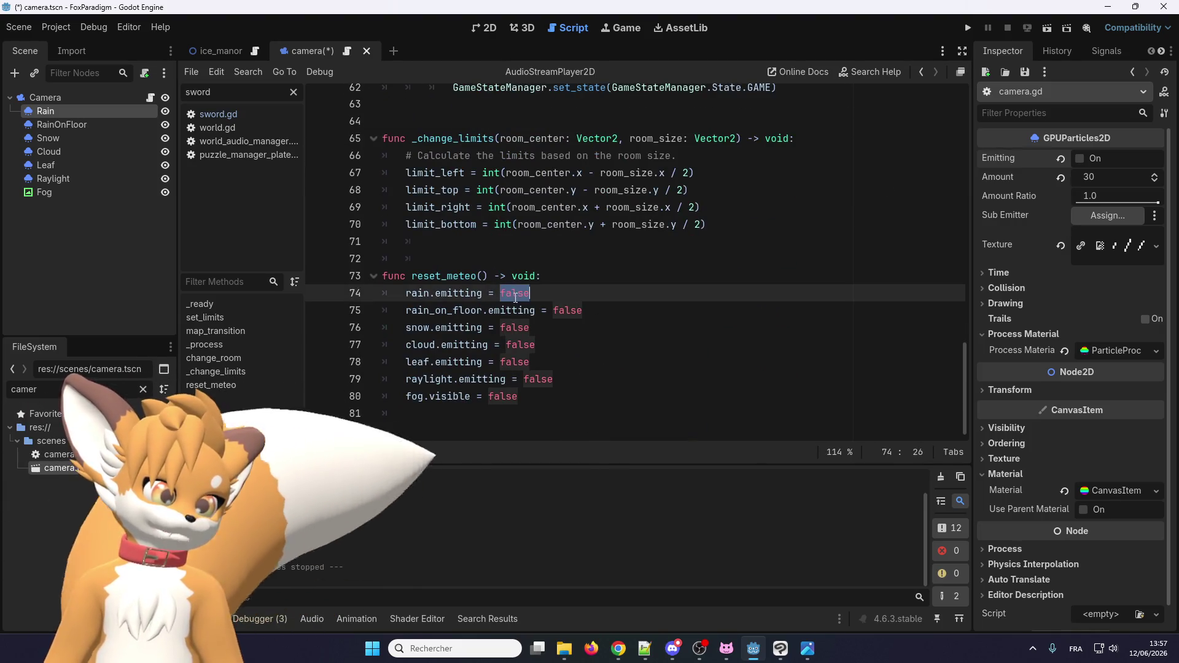
pyautogui.click(544, 324)
pyautogui.doubleClick(524, 294)
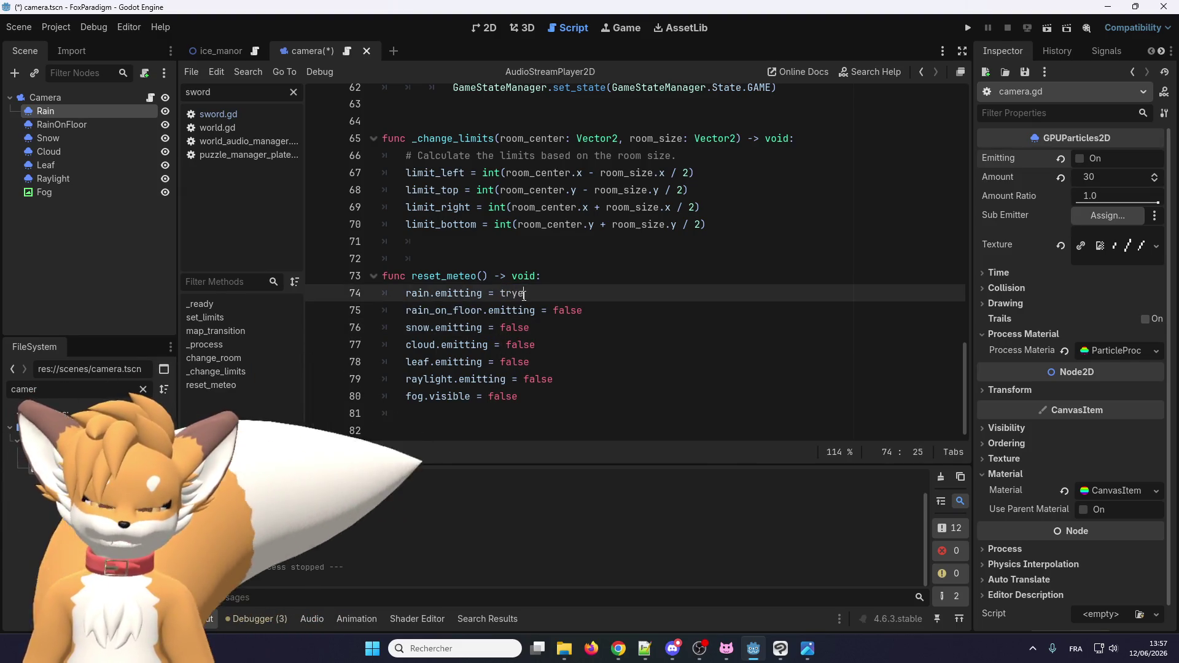
pyautogui.click(513, 295)
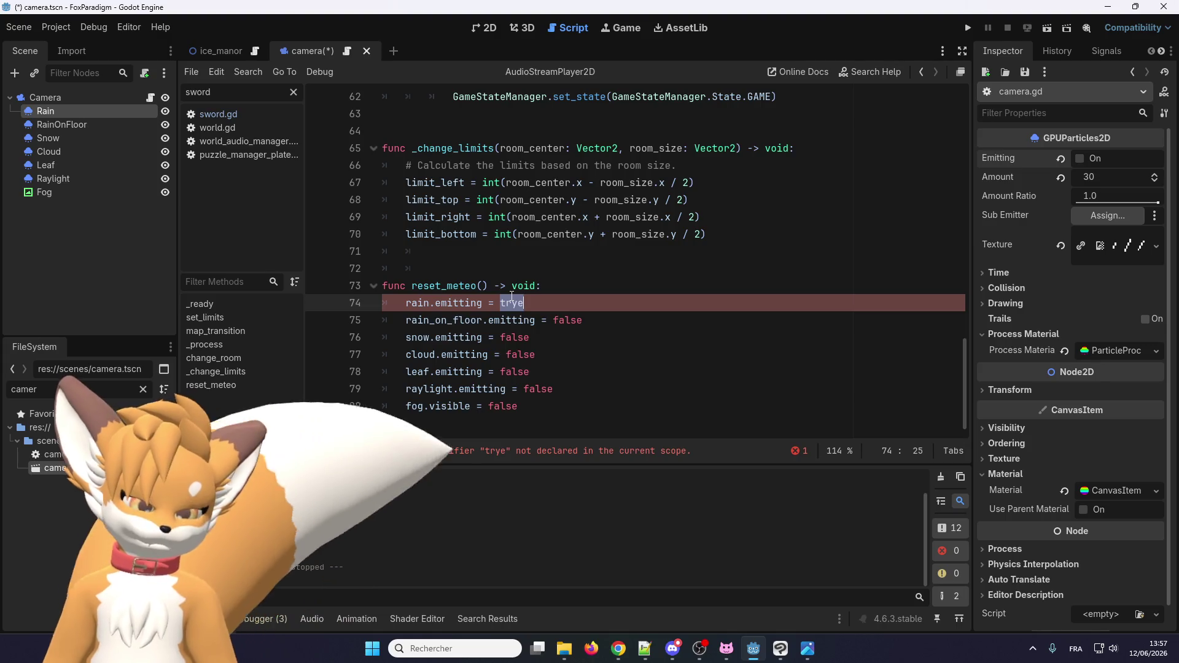
pyautogui.click(511, 303)
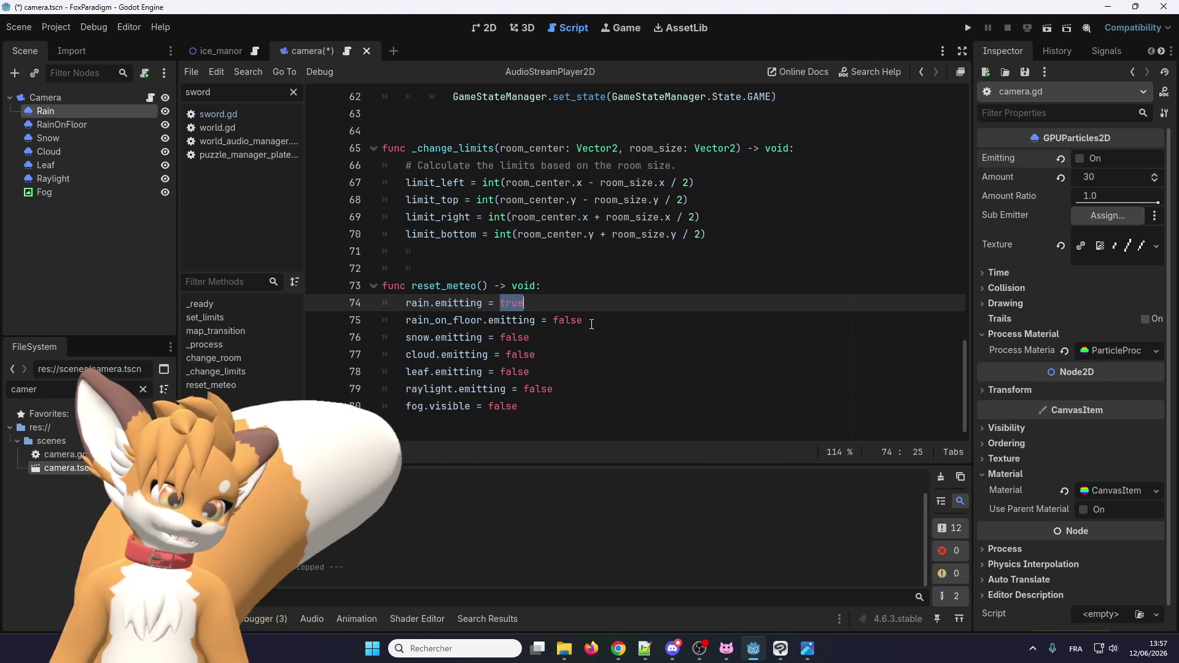
pyautogui.doubleClick(571, 317)
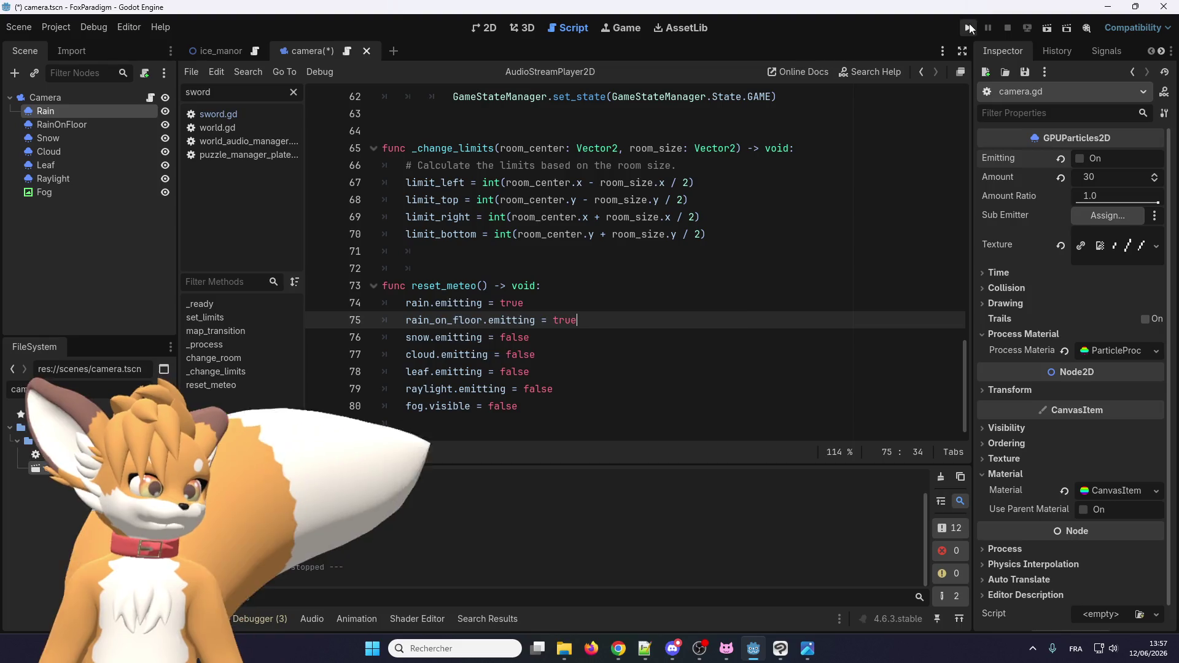
pyautogui.click(969, 29)
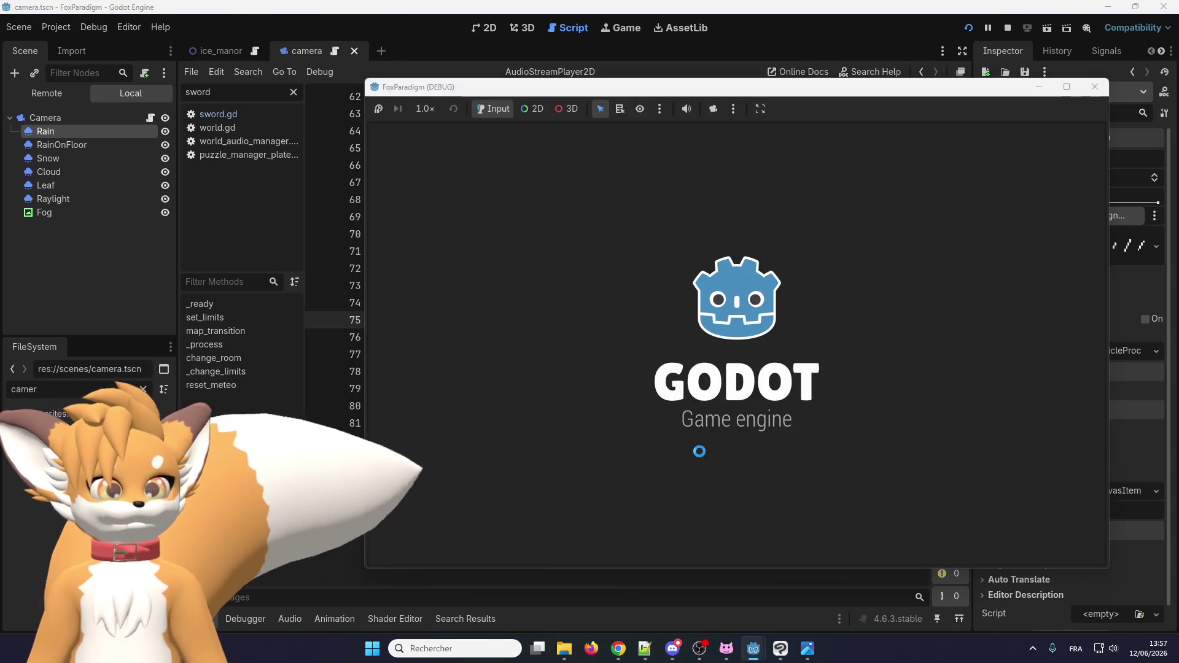
# Enter gameplay from the title screen and walk the fox through the rainy forest and dirt path.
pyautogui.press('Return')
pyautogui.press('Return')
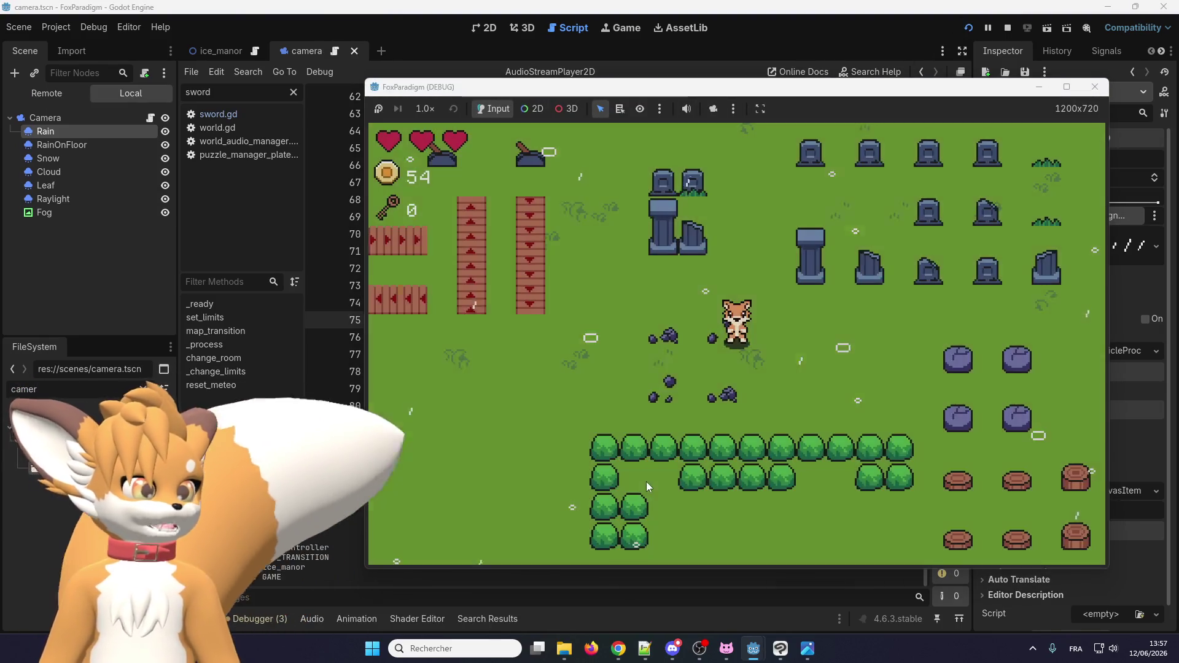
pyautogui.press('Left')
pyautogui.press('Down')
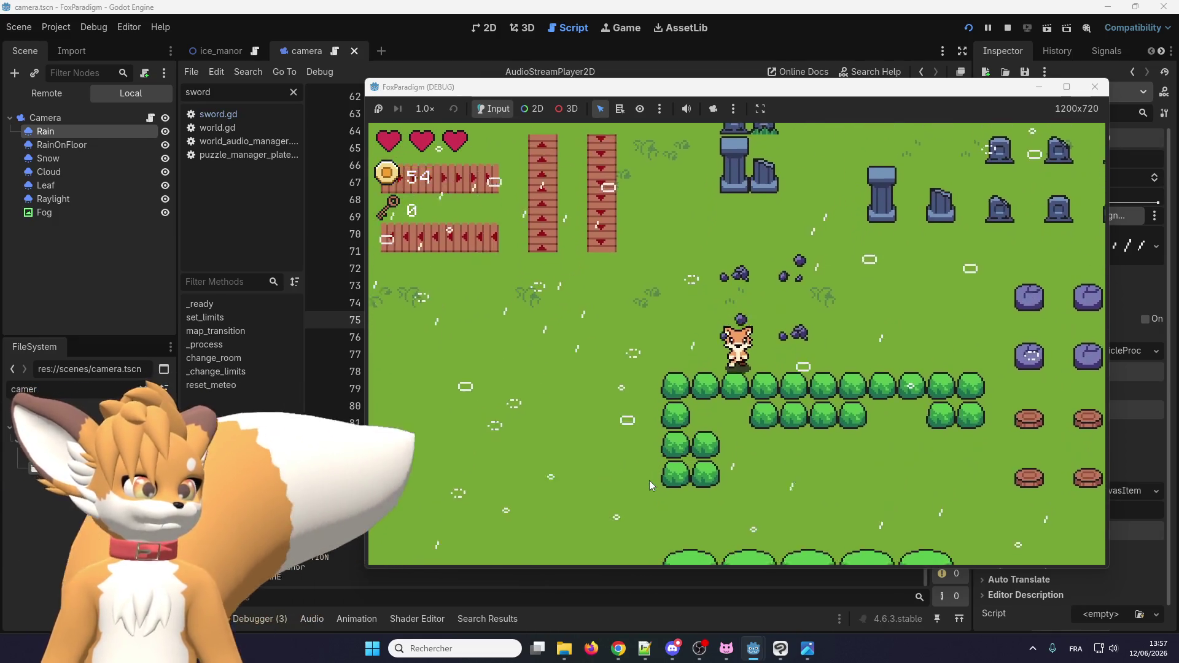
pyautogui.press('Right')
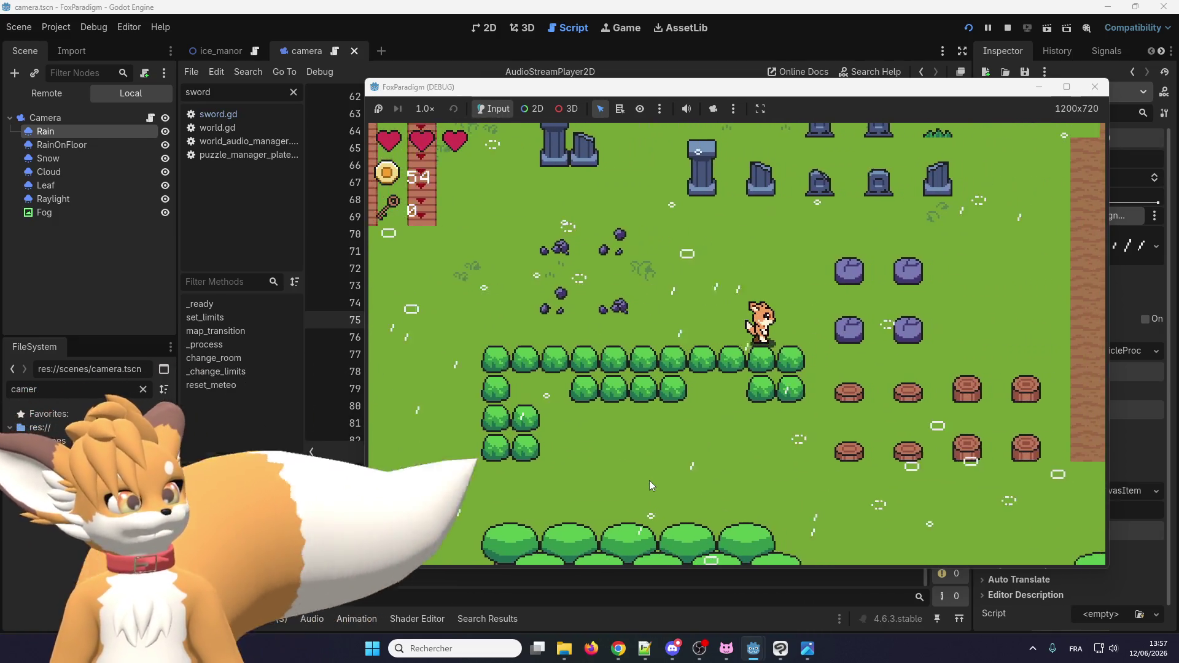
pyautogui.press('Down')
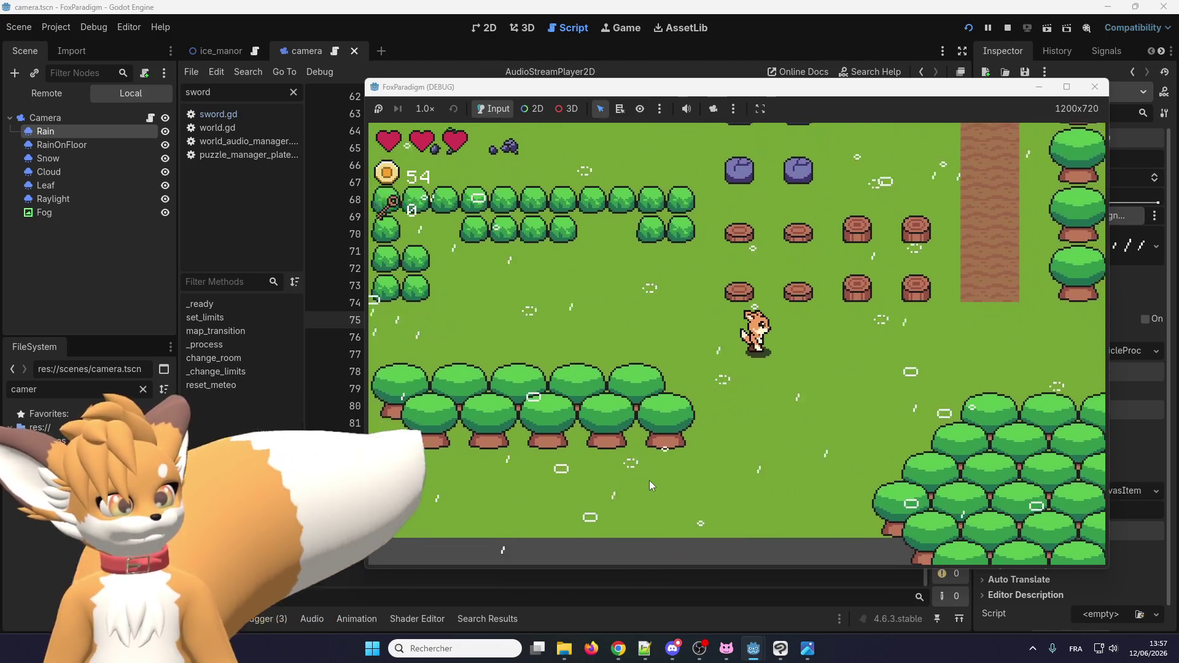
pyautogui.press('Right')
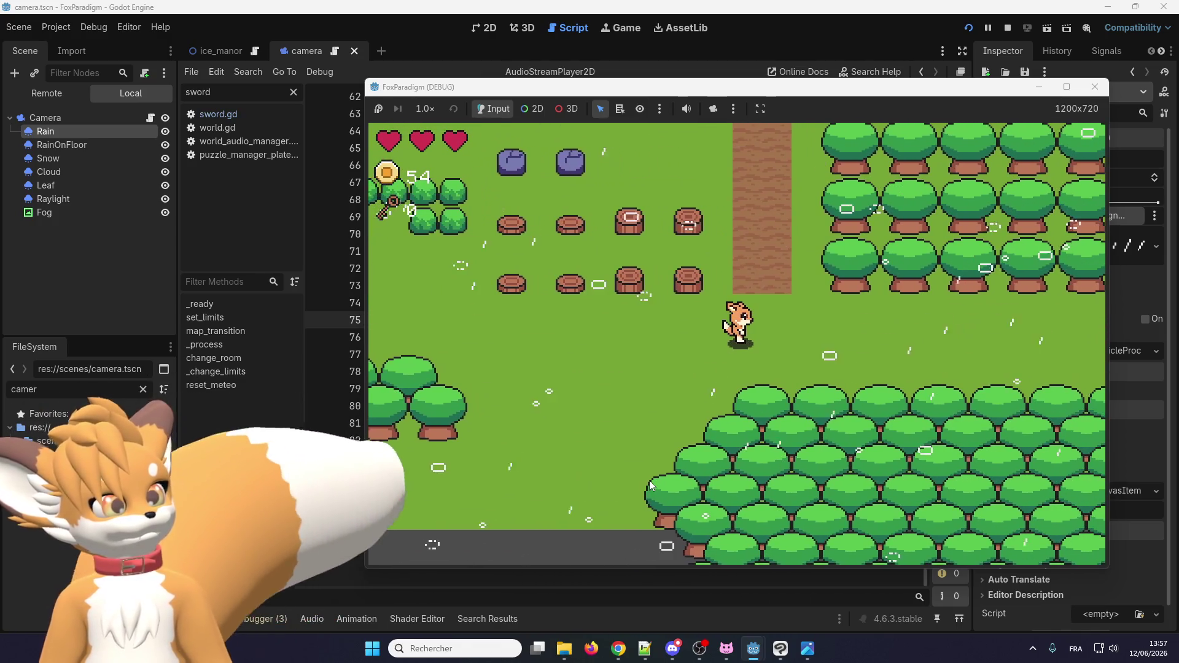
pyautogui.press('Down')
pyautogui.press('Right')
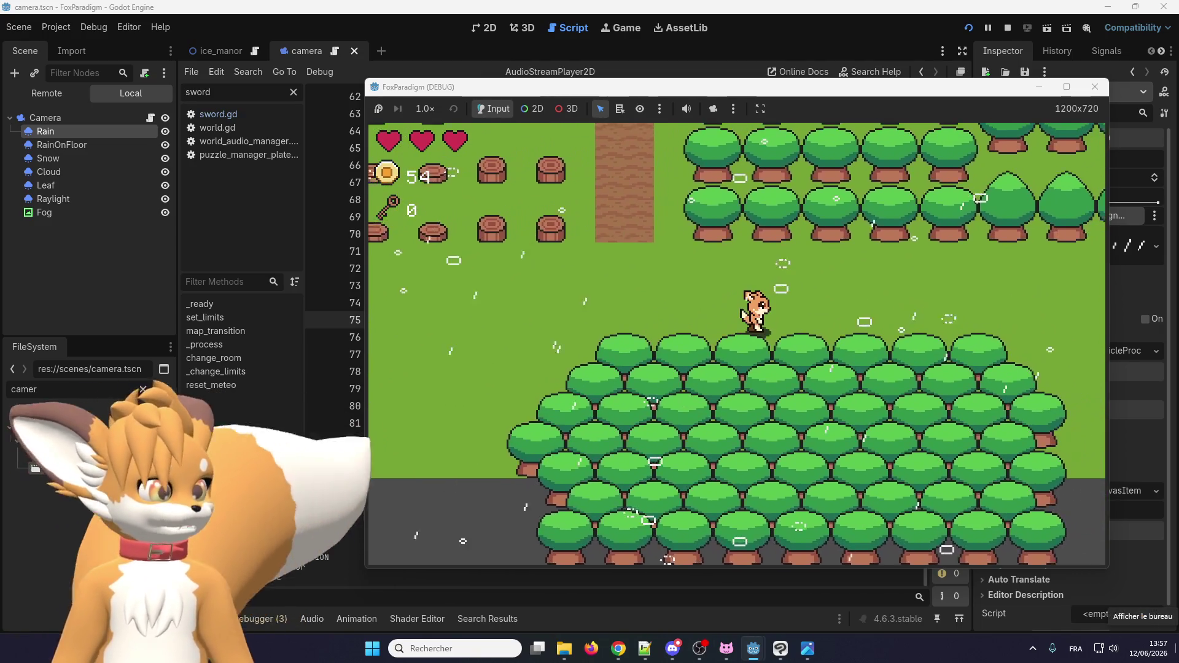
pyautogui.press('Right')
pyautogui.press('Up')
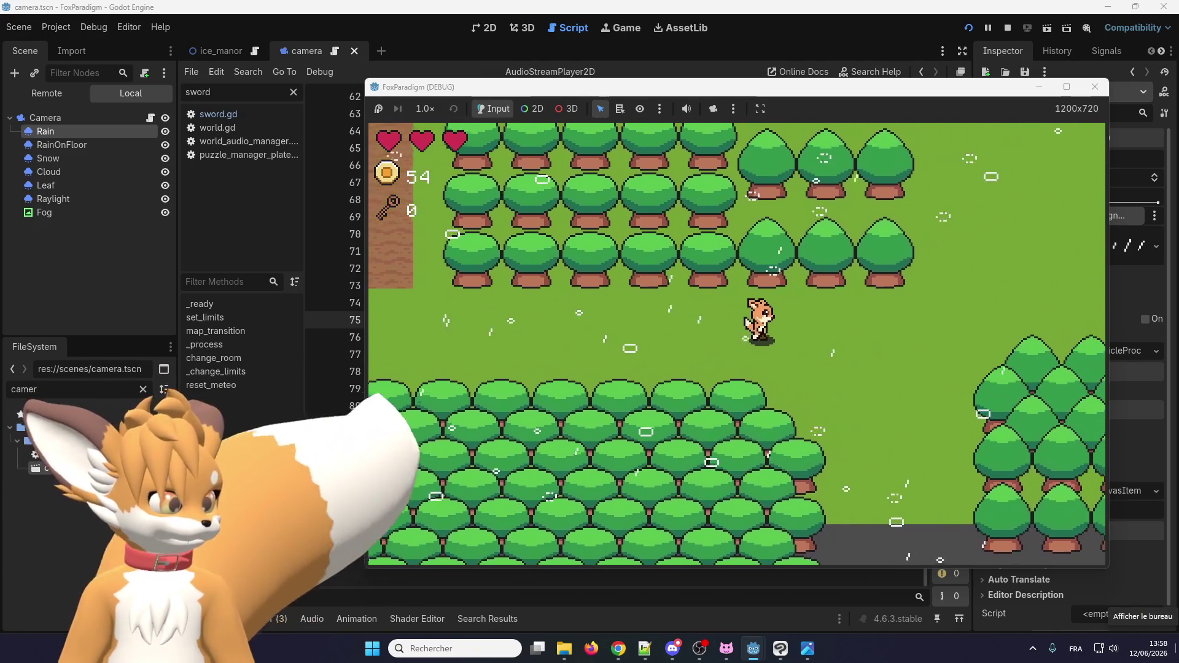
pyautogui.press('Right')
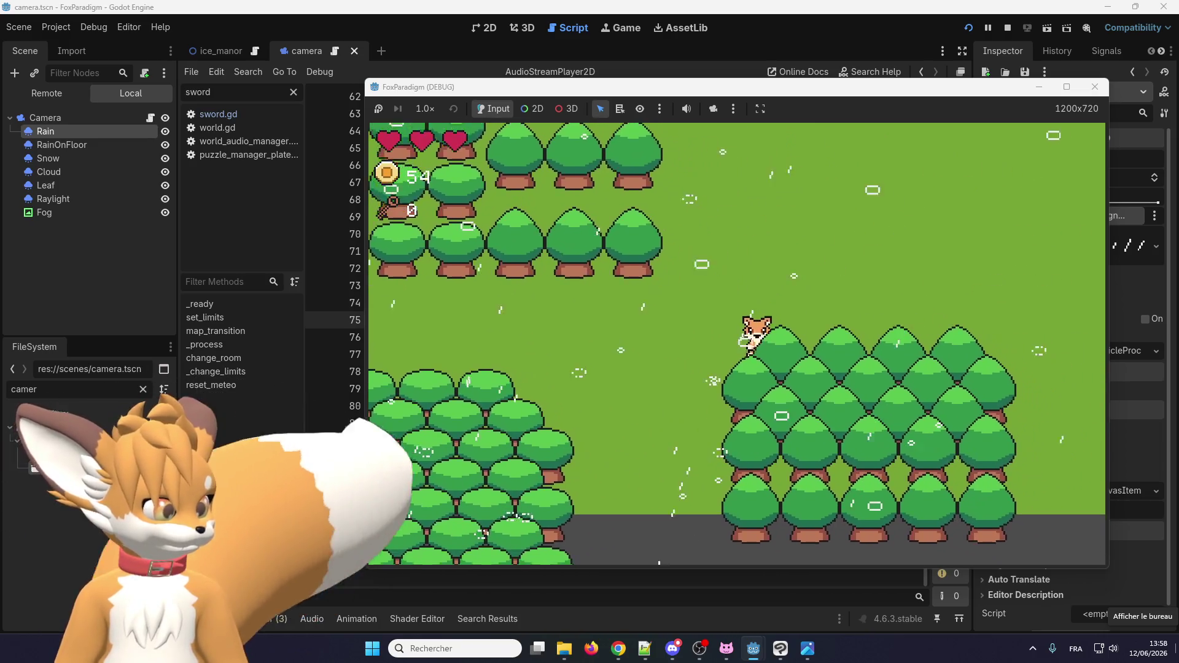
pyautogui.press('Left')
pyautogui.press('Up')
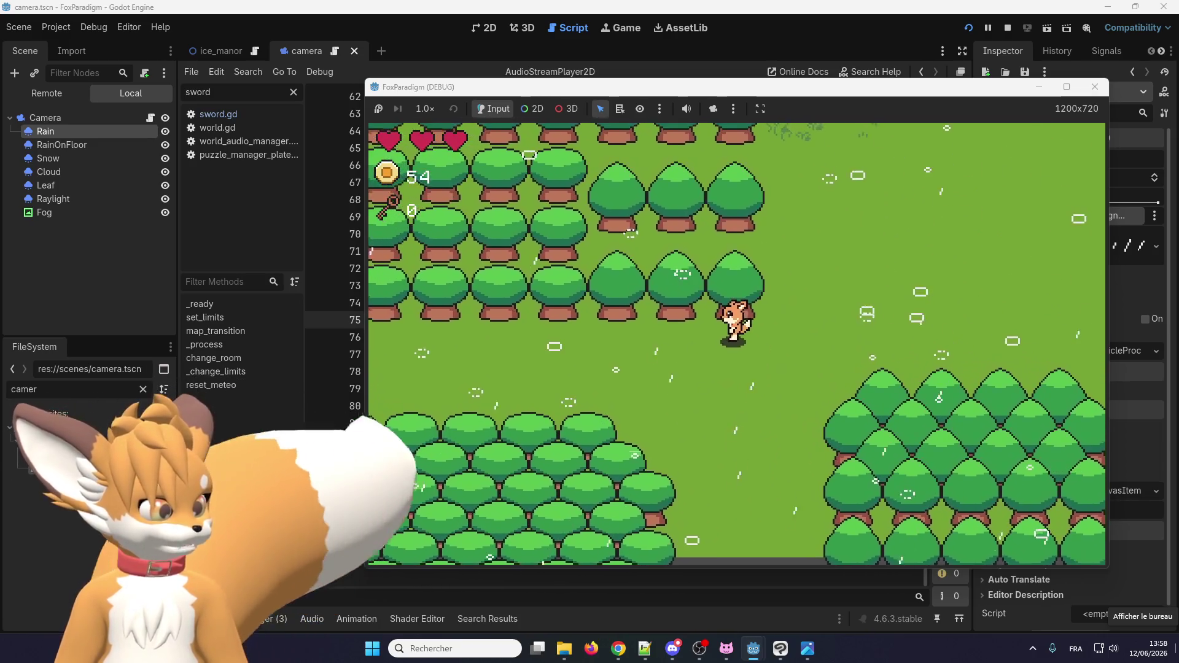
pyautogui.press('Left')
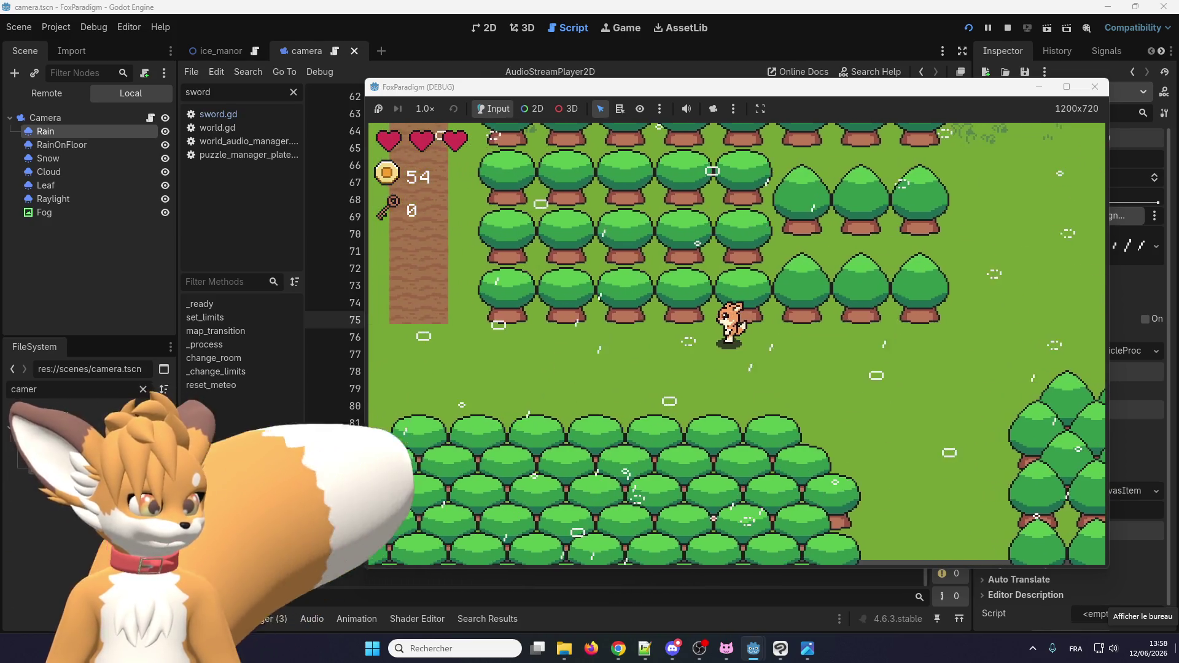
pyautogui.press('Right')
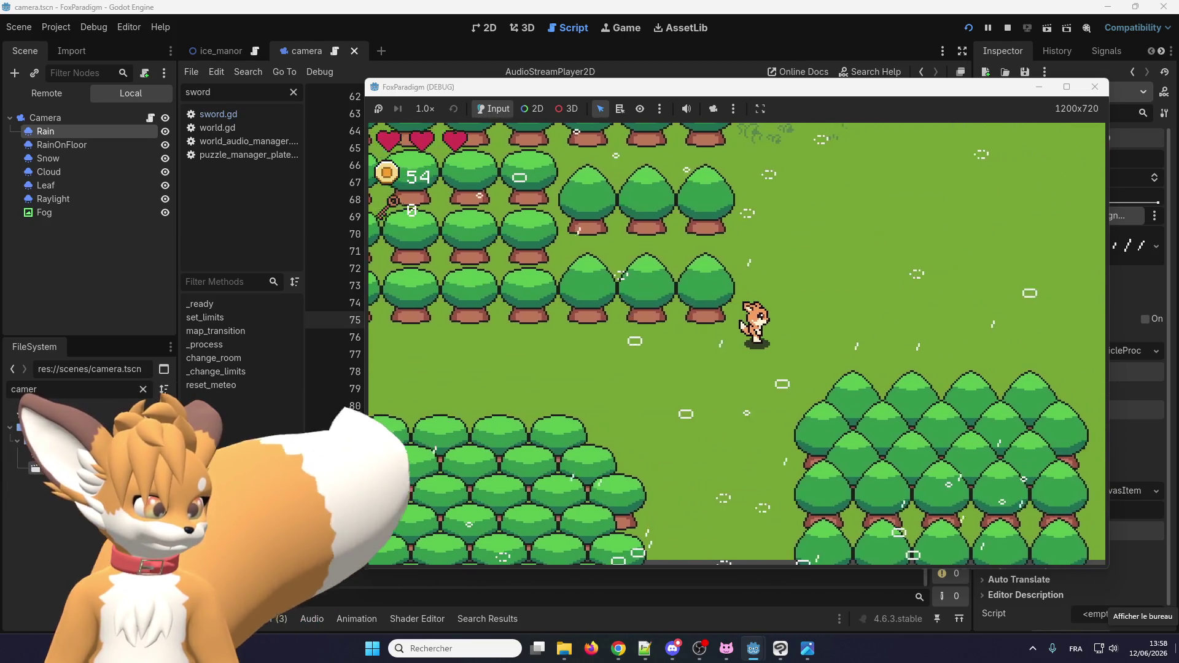
pyautogui.press('Left')
pyautogui.press('Down')
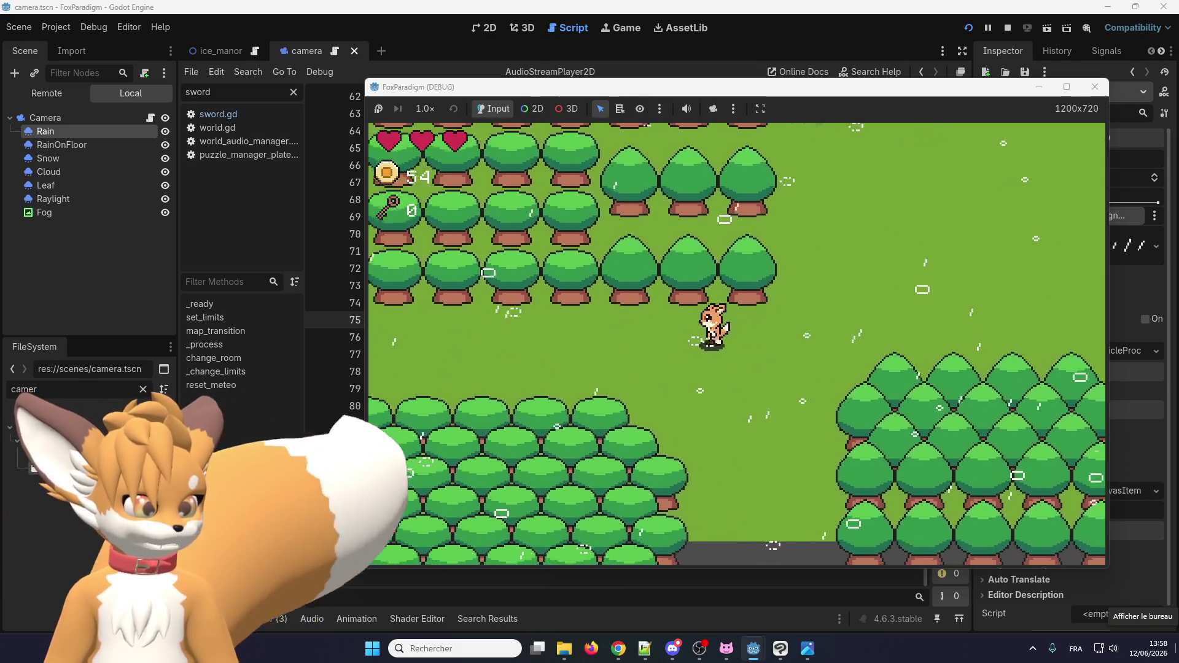
pyautogui.press('Left')
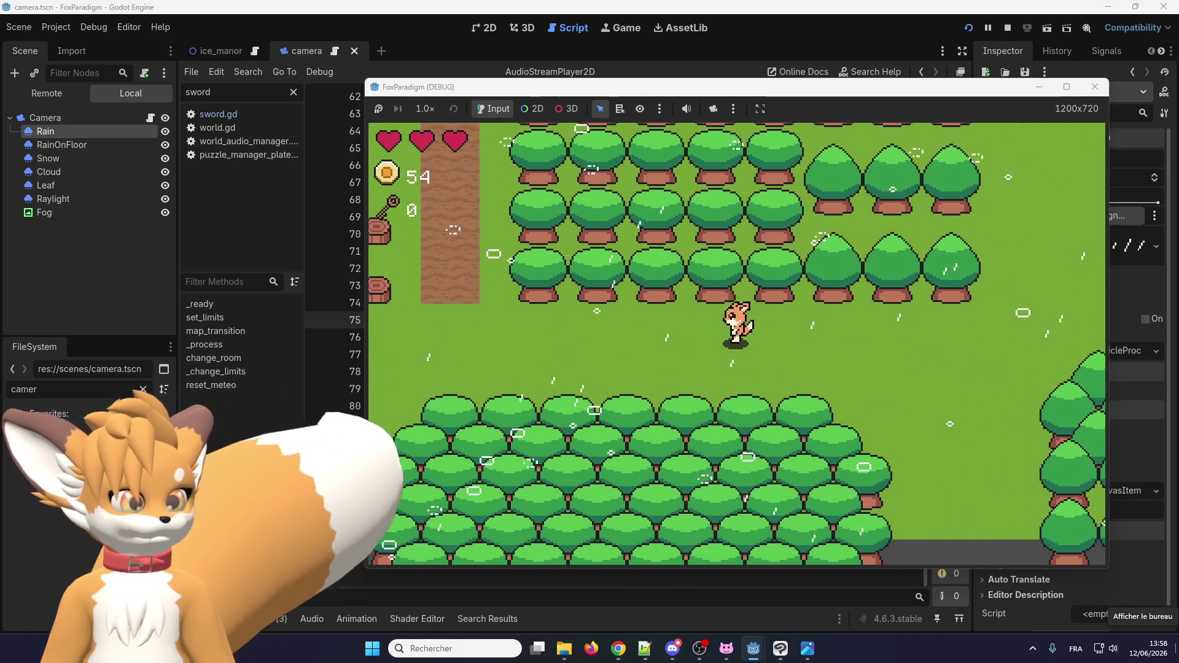
pyautogui.press('Left')
pyautogui.press('Up')
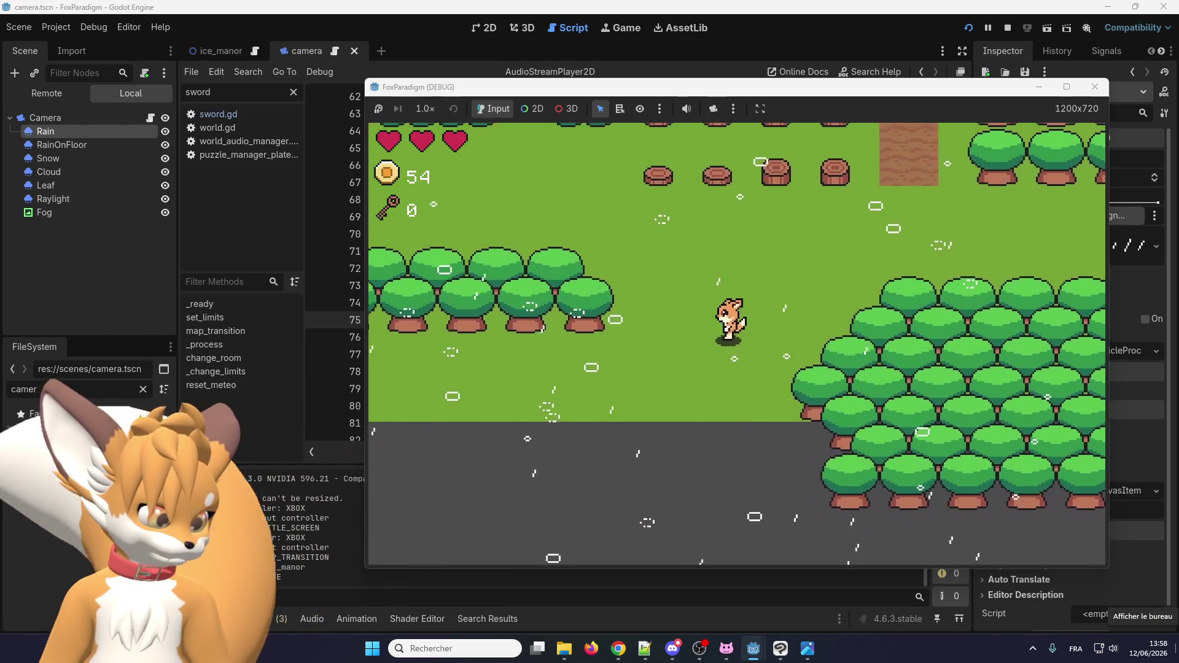
# Walk the fox around the stones and stumps, then stop the running game.
pyautogui.press('Down')
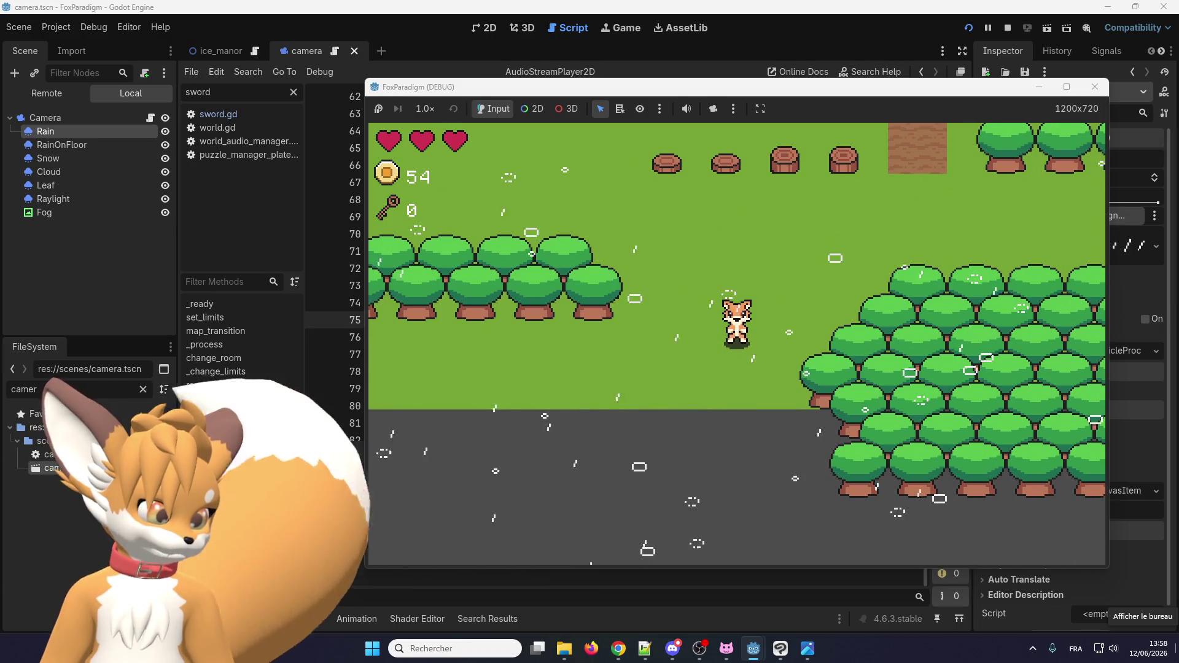
pyautogui.press('Right')
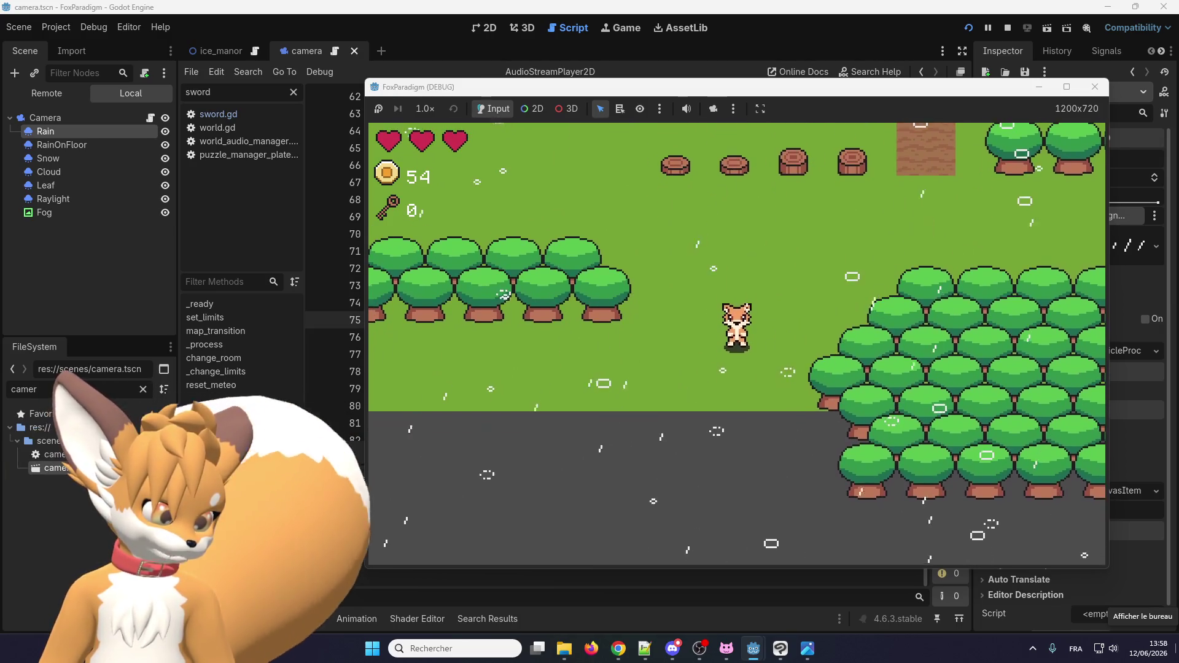
pyautogui.press('Down')
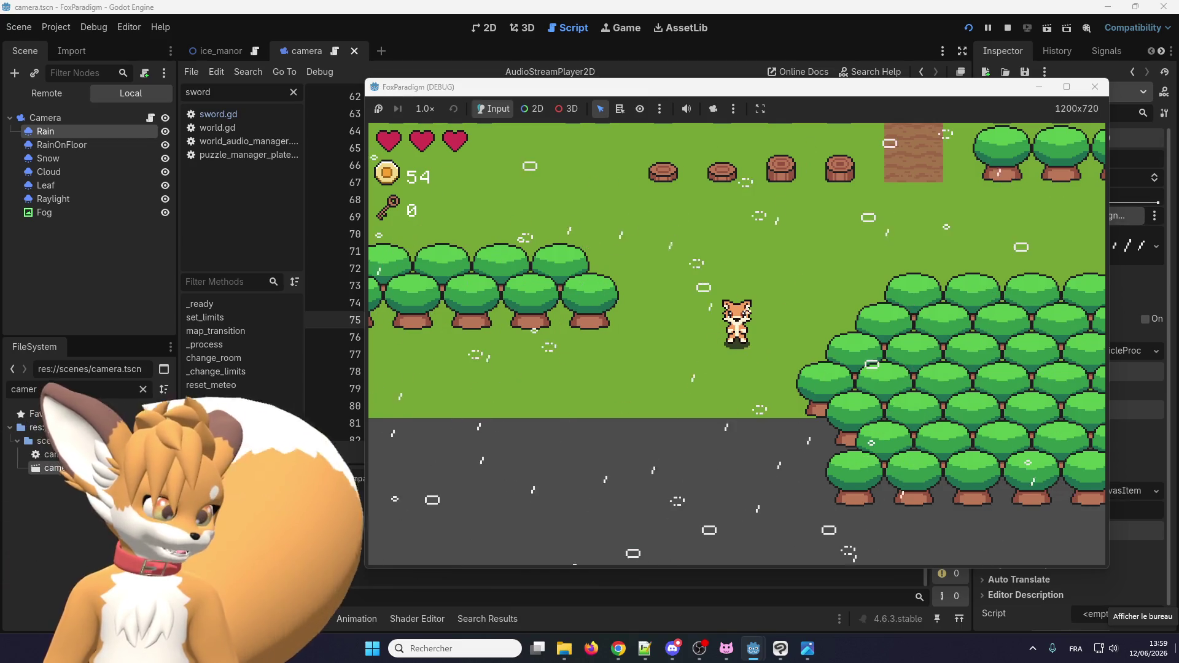
pyautogui.press('Up')
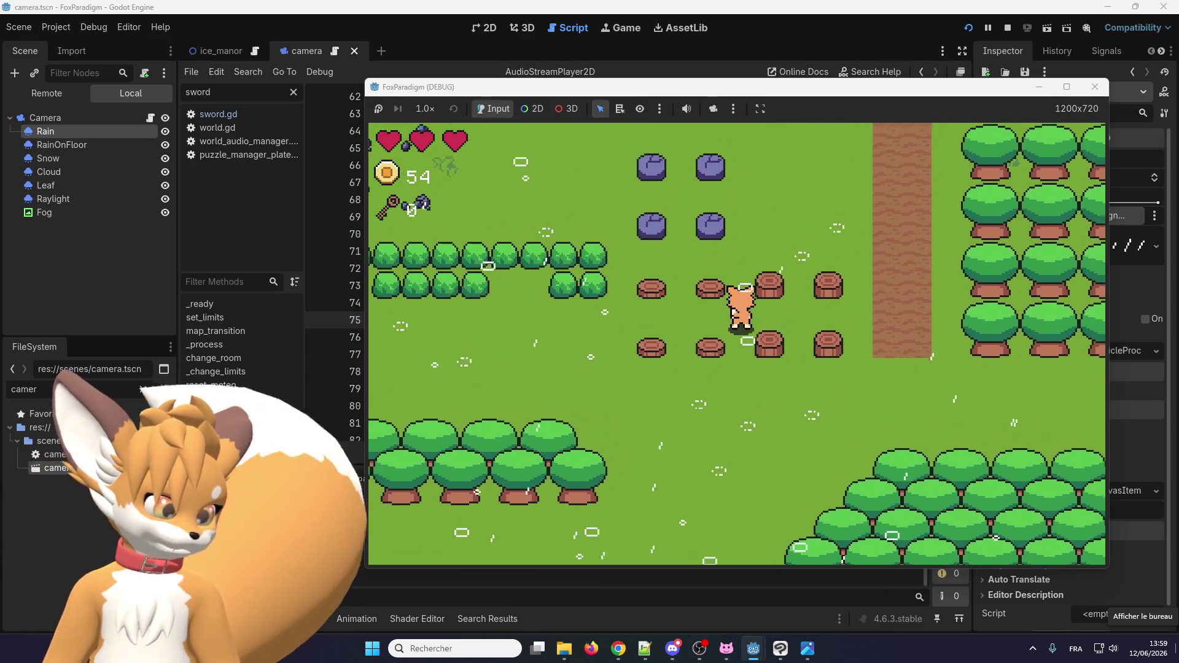
pyautogui.press('Down')
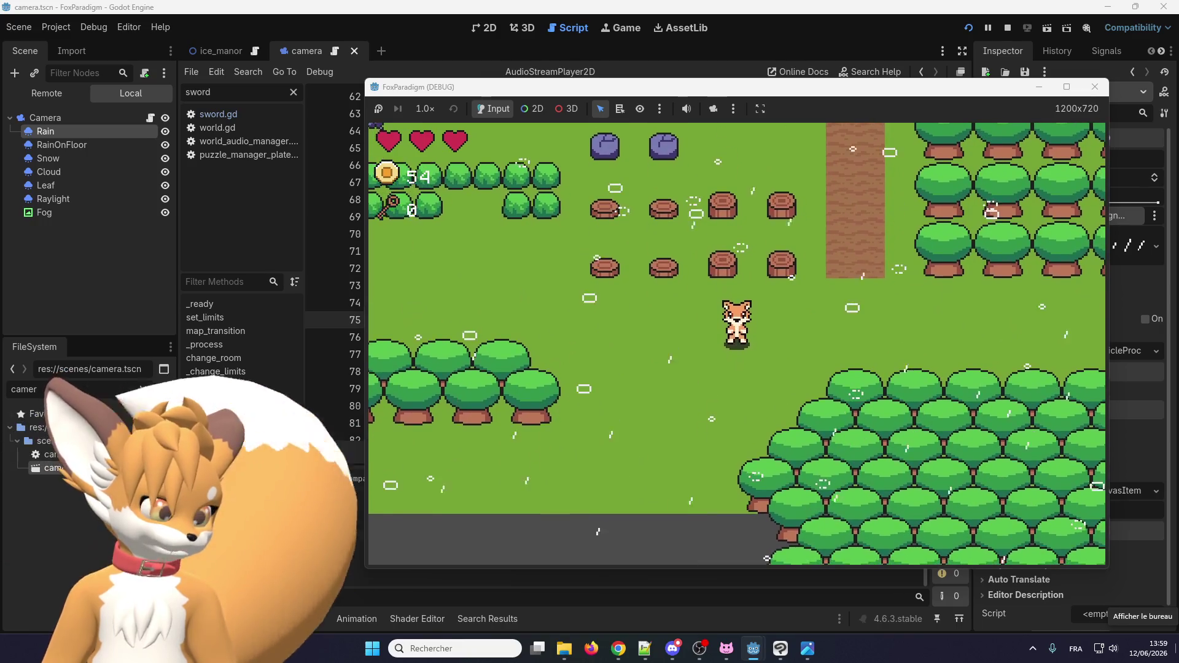
pyautogui.press('Left')
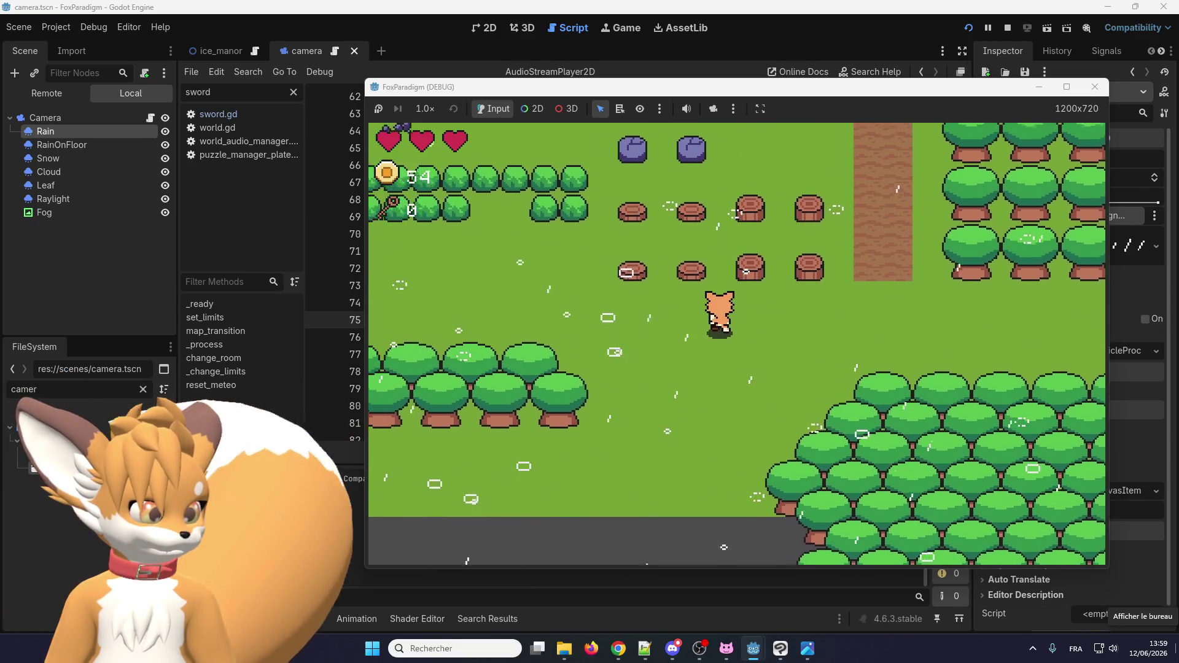
pyautogui.press('Up')
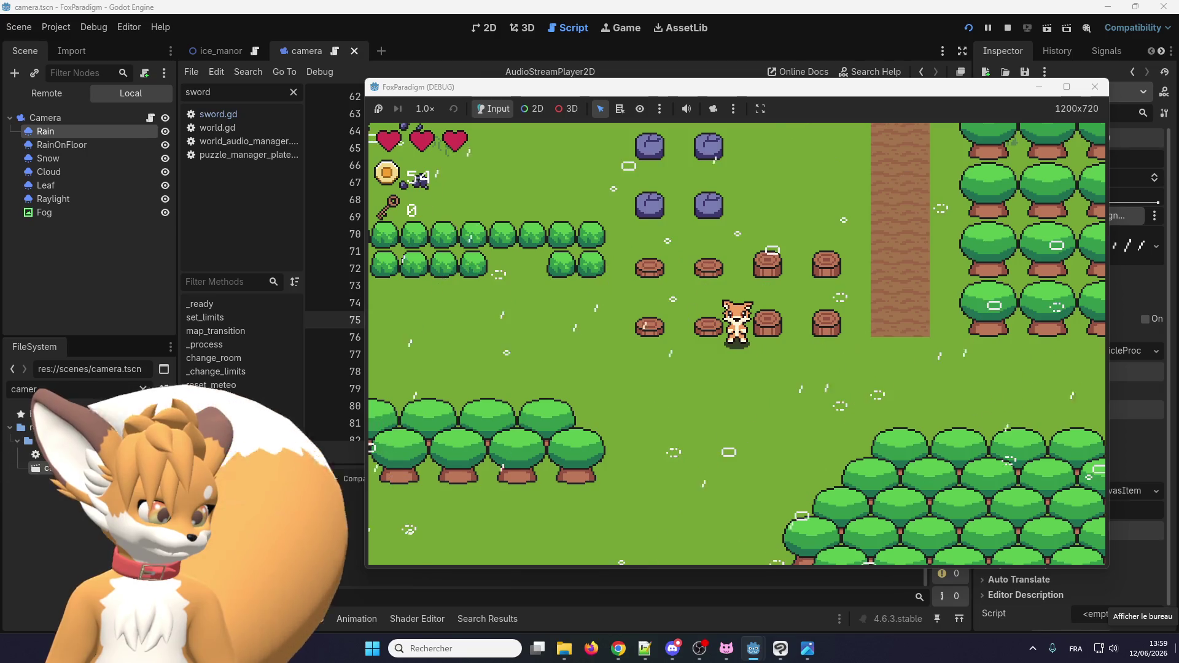
pyautogui.press('Up')
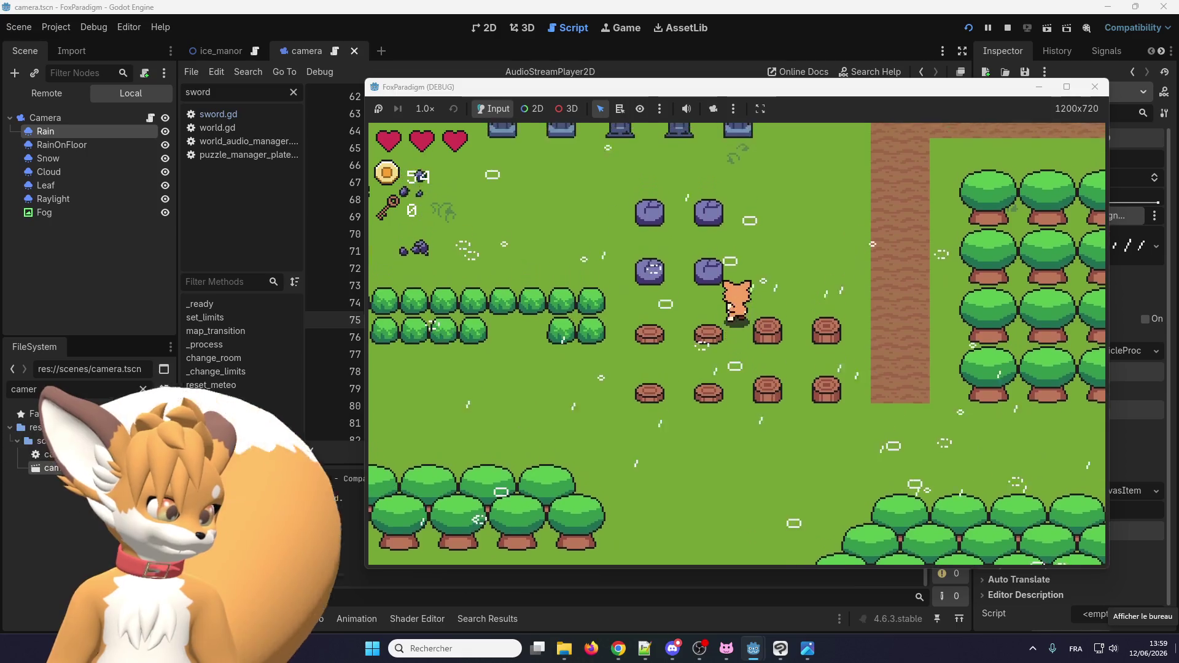
pyautogui.press('Right')
pyautogui.press('Down')
pyautogui.press('Up')
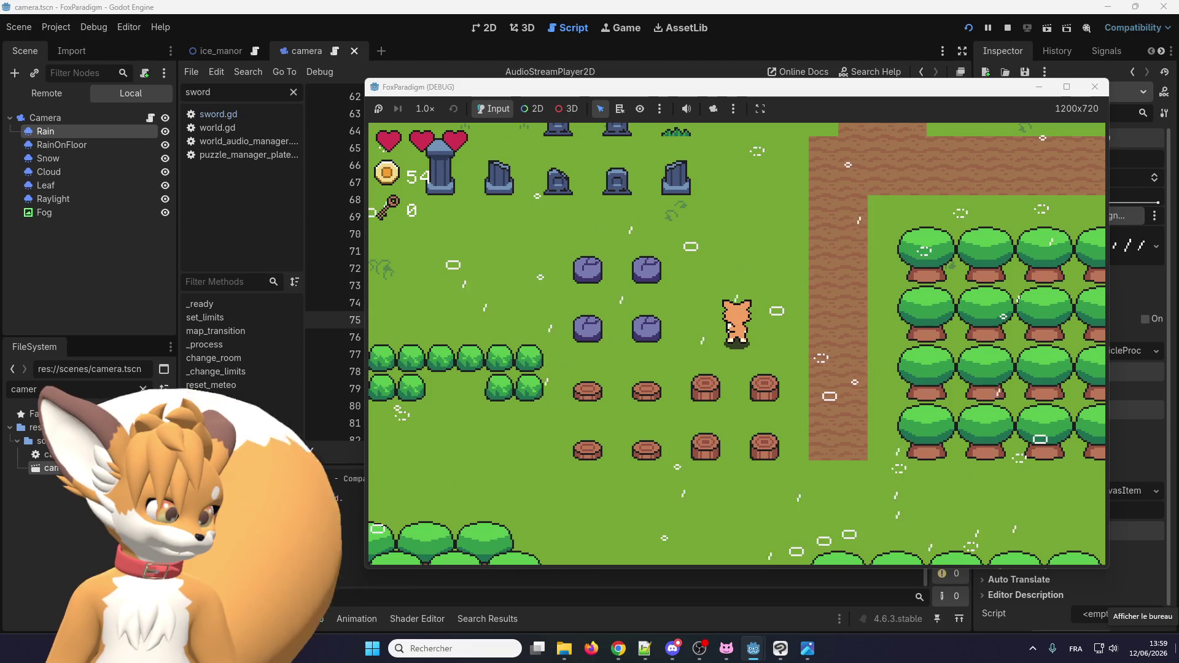
pyautogui.press('Left')
pyautogui.press('Up')
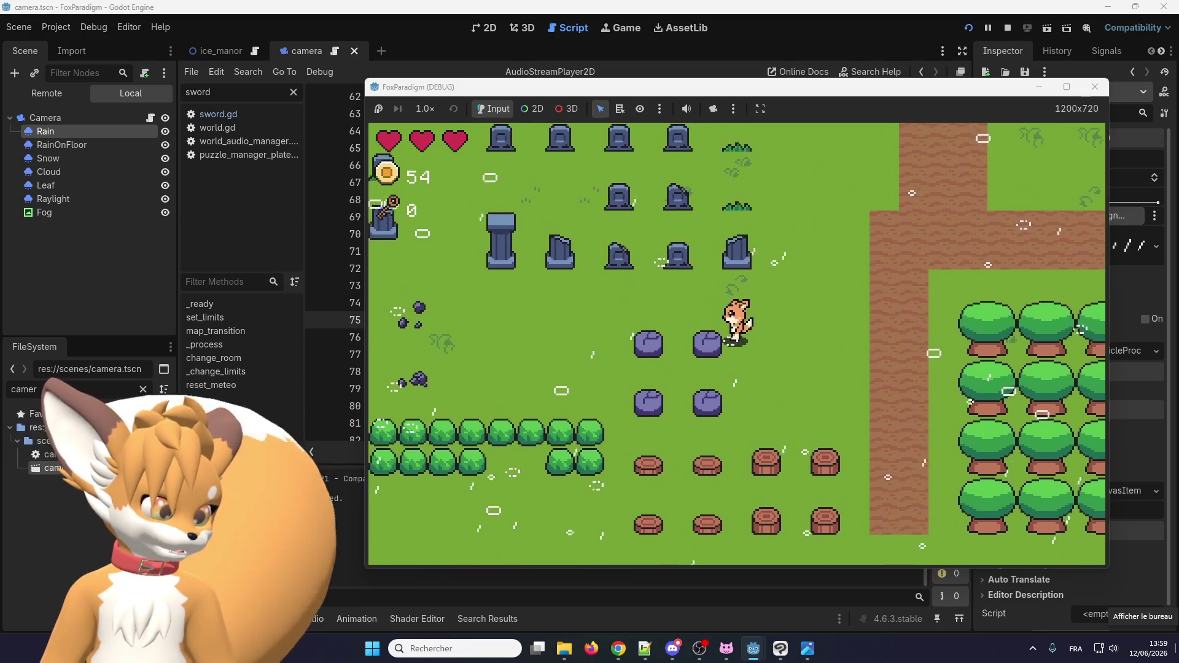
pyautogui.press('Left')
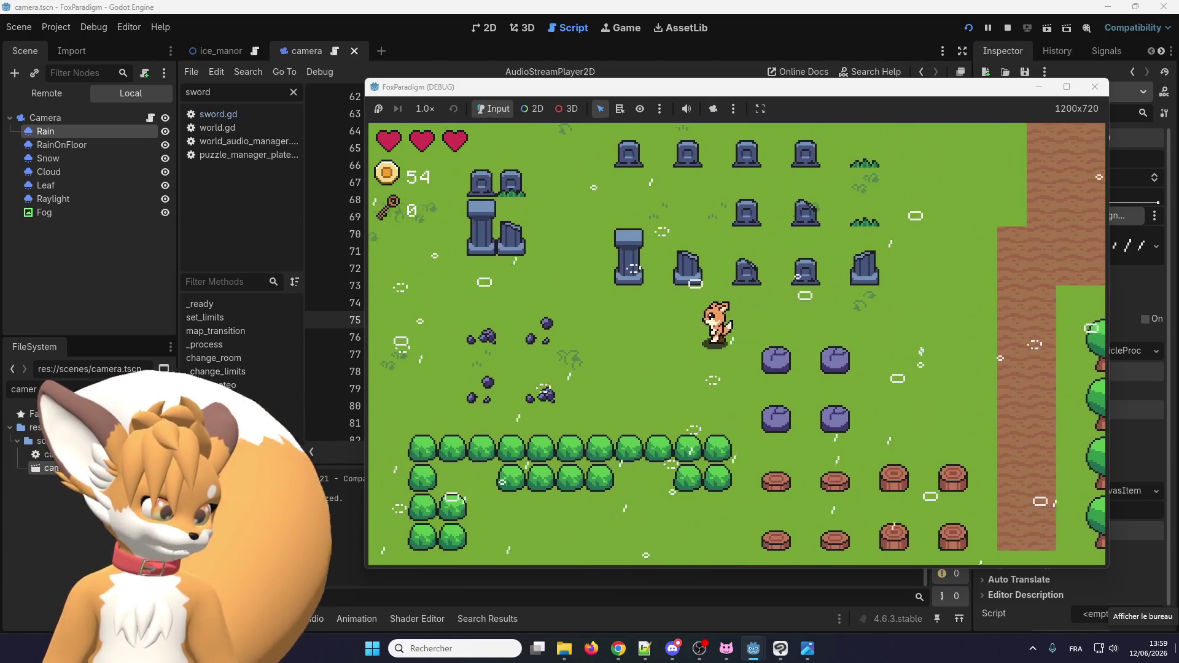
pyautogui.press('Up')
pyautogui.press('Left')
pyautogui.press('Down')
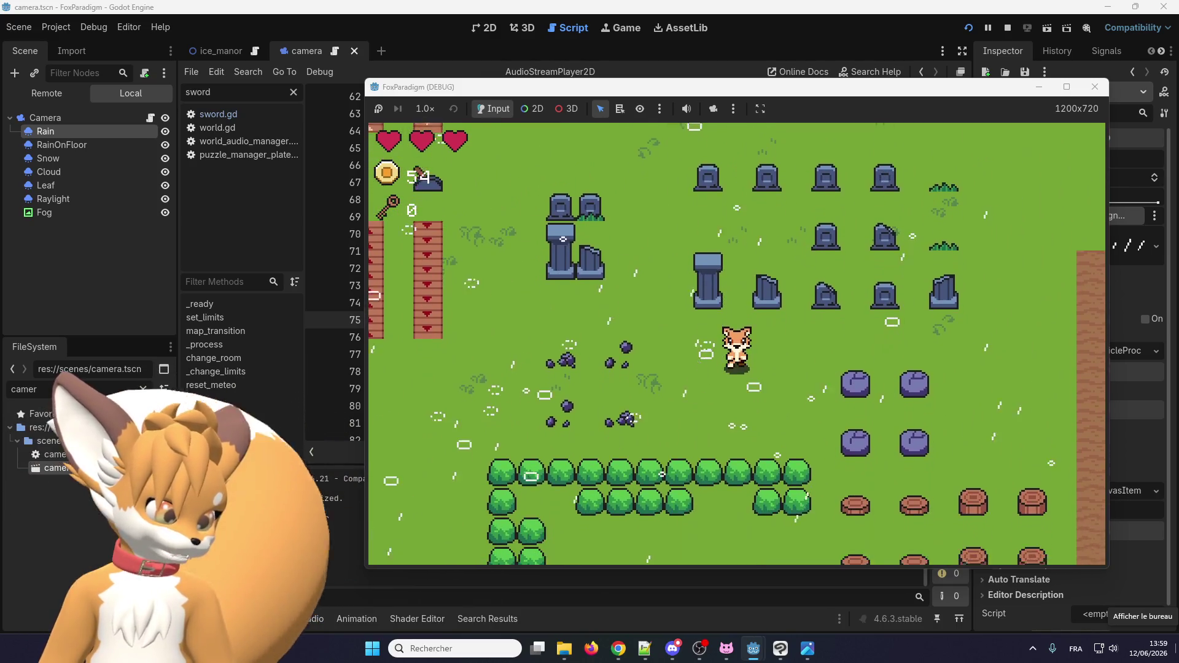
pyautogui.press('Right')
pyautogui.press('Up')
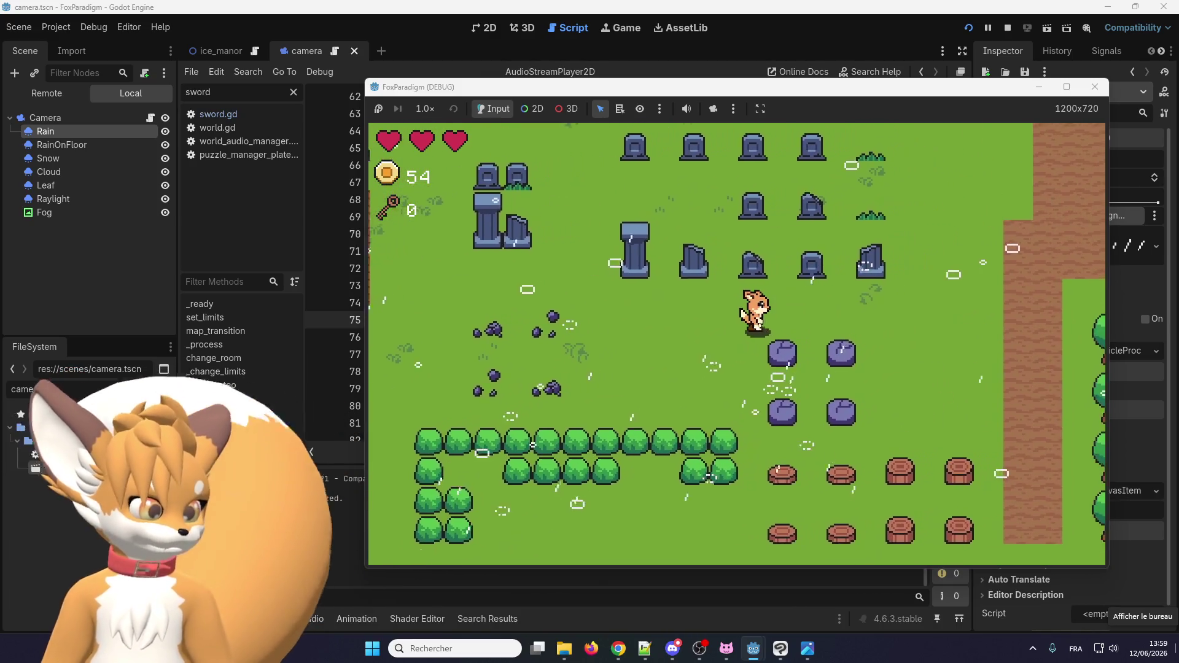
pyautogui.press('Right')
pyautogui.press('Down')
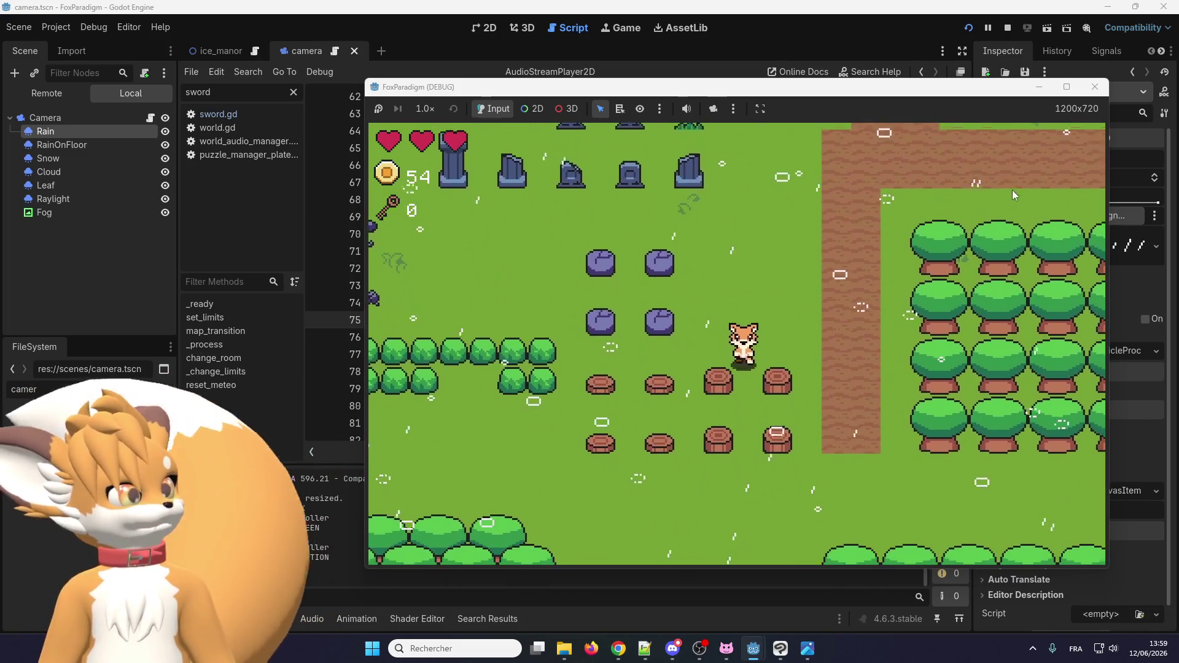
pyautogui.press('Down')
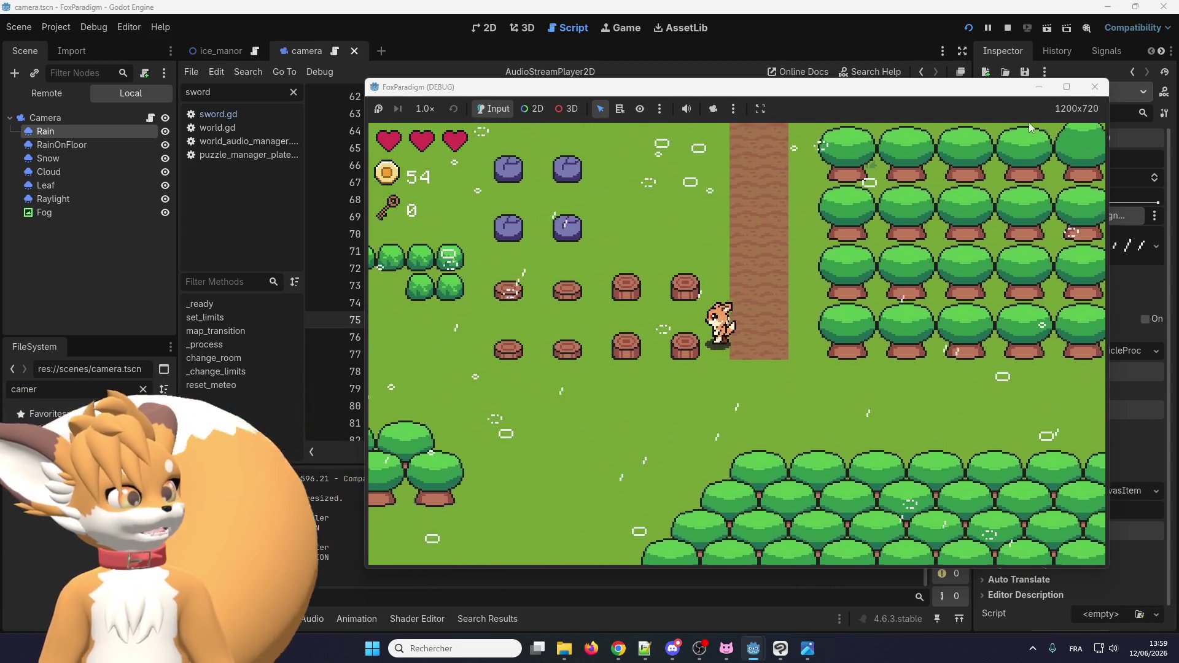
pyautogui.press('Down')
pyautogui.press('Right')
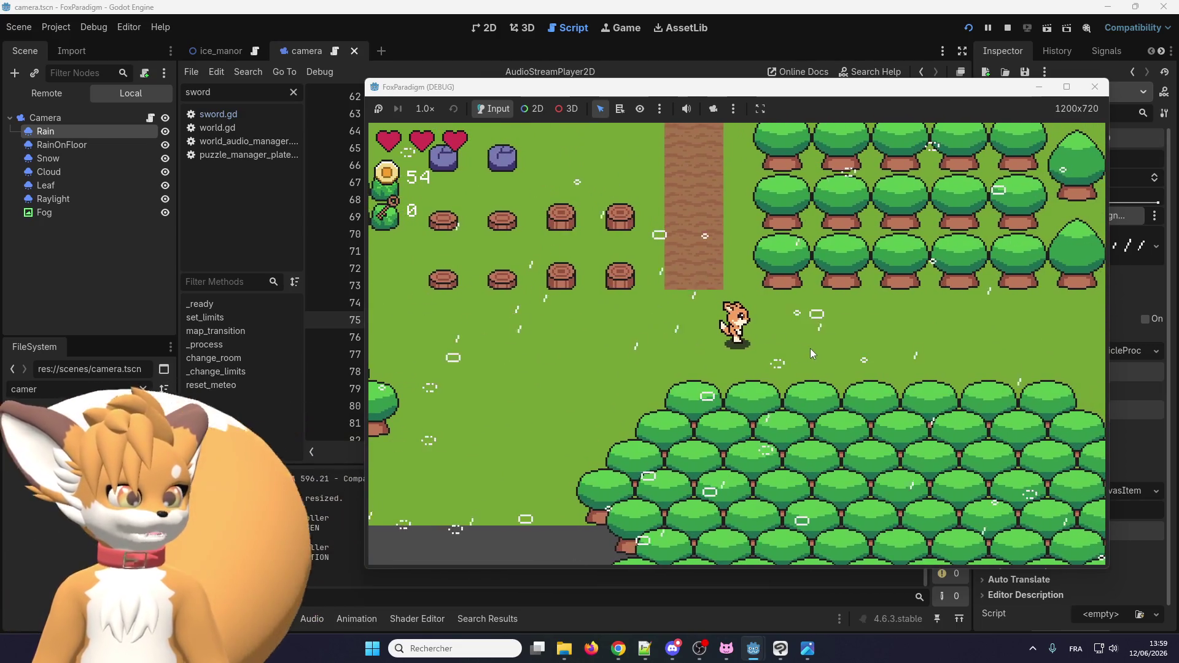
pyautogui.press('Right')
pyautogui.press('Left')
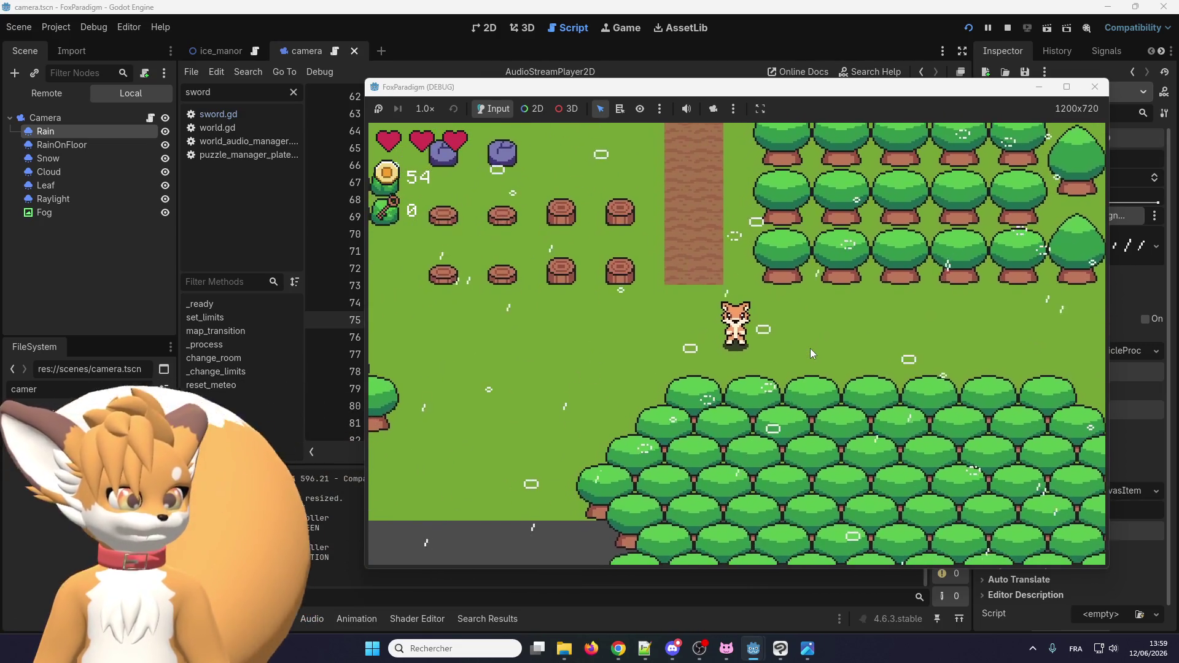
pyautogui.press('Down')
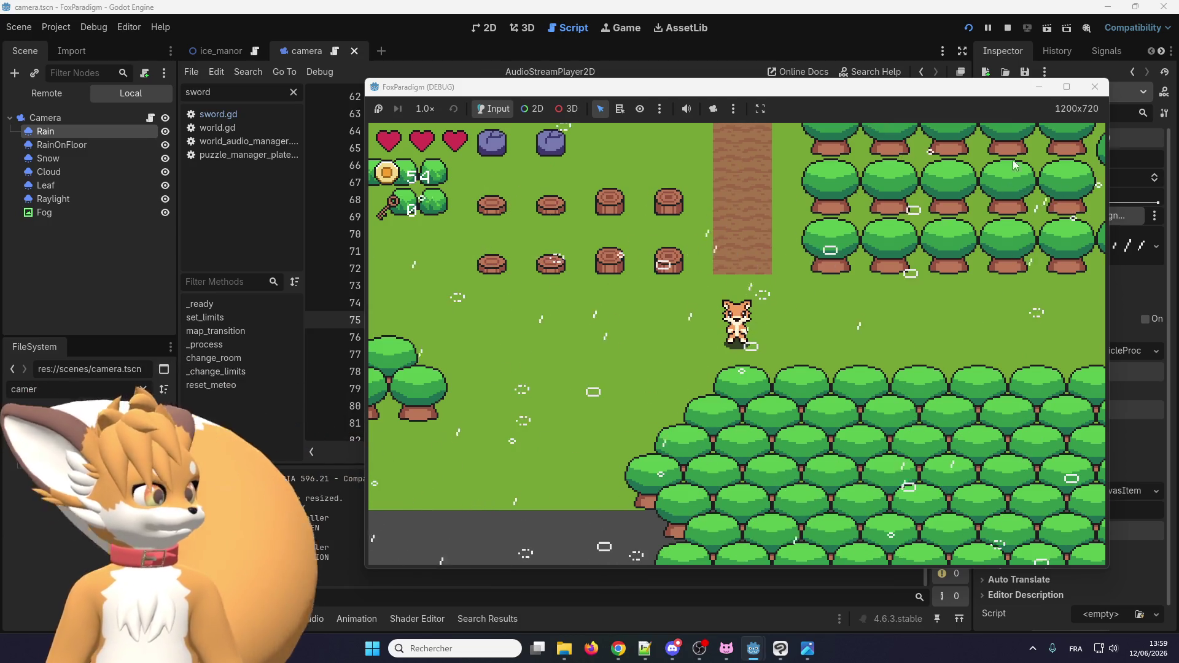
pyautogui.click(1091, 87)
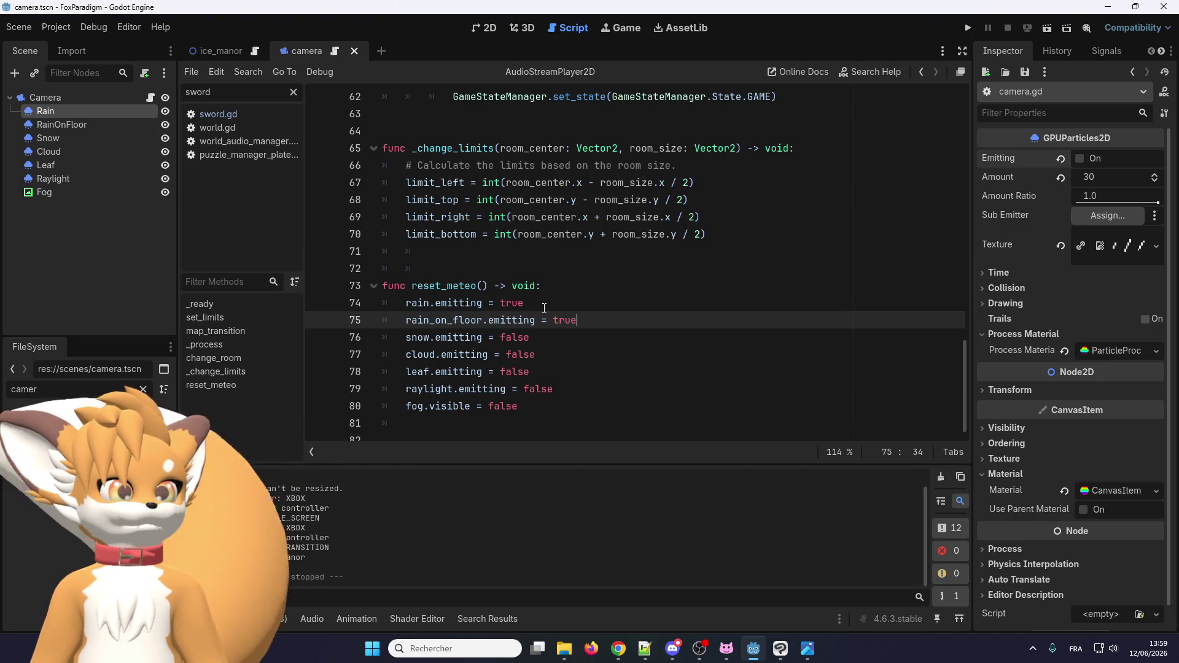
# Undo two weather edits and set the reset_meteo flags so rain is off and snow is on.
pyautogui.hotkey('ctrl', 'z')
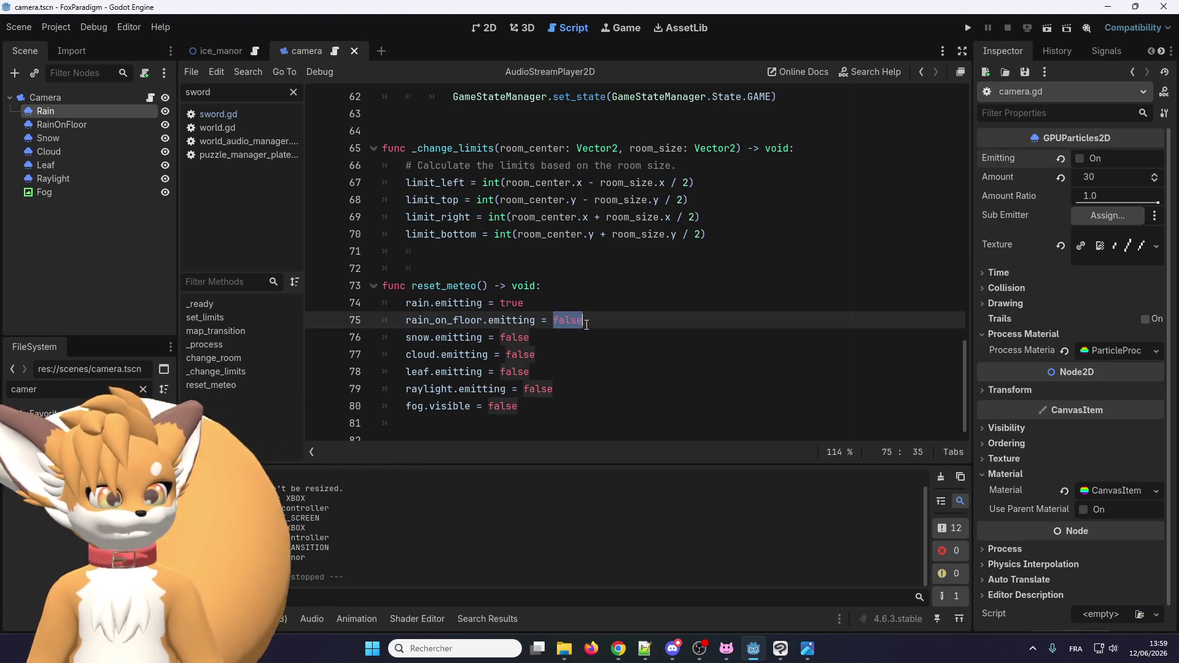
pyautogui.hotkey('ctrl', 'z')
pyautogui.doubleClick(516, 338)
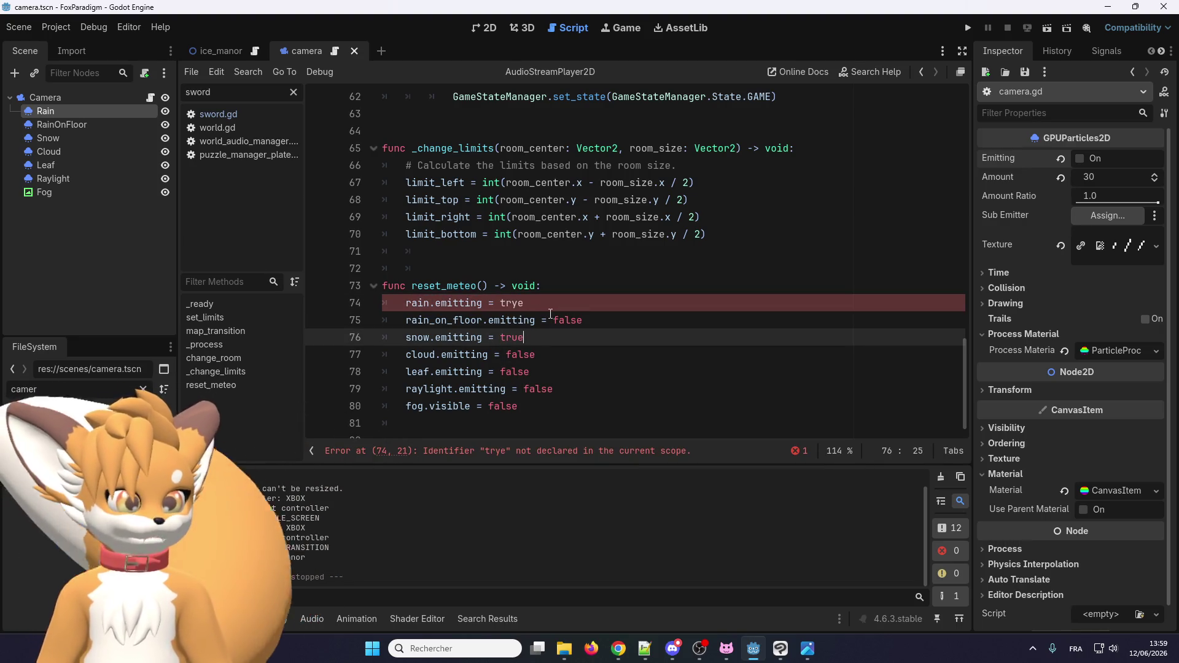
pyautogui.doubleClick(558, 319)
pyautogui.doubleClick(515, 303)
pyautogui.write('fals')
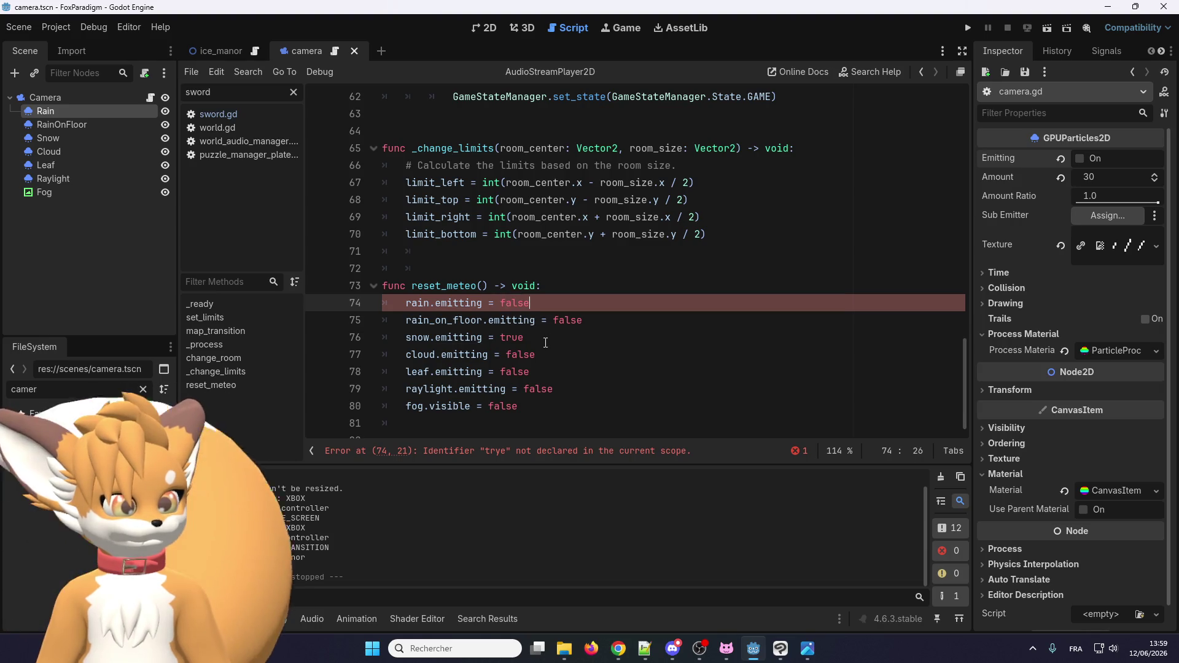
# Playtest the snowy map from save slot 1, walking the fox toward the dirt path, then stop.
pyautogui.click(968, 29)
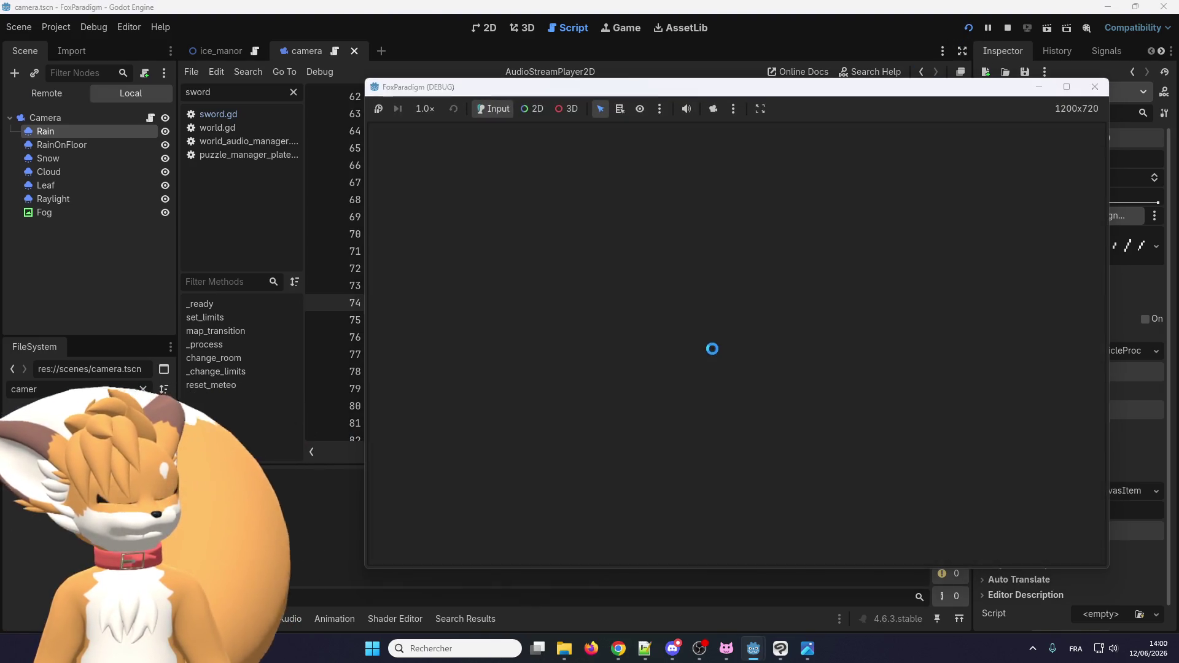
pyautogui.press('Return')
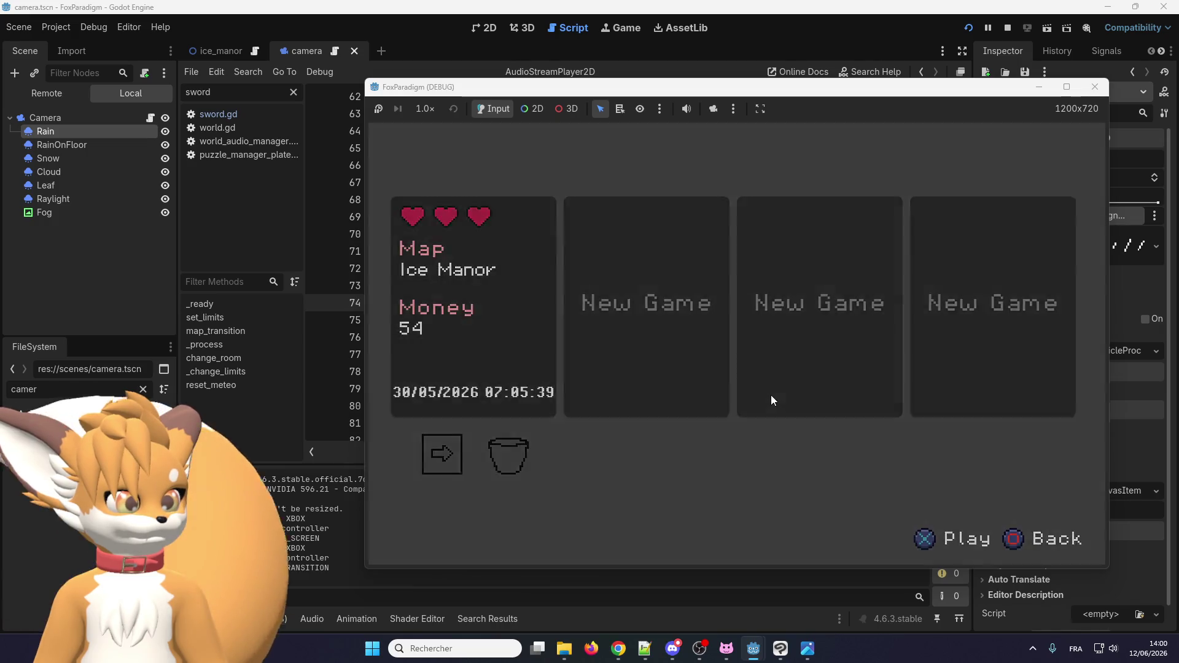
pyautogui.press('Return')
pyautogui.press('Up')
pyautogui.press('Left')
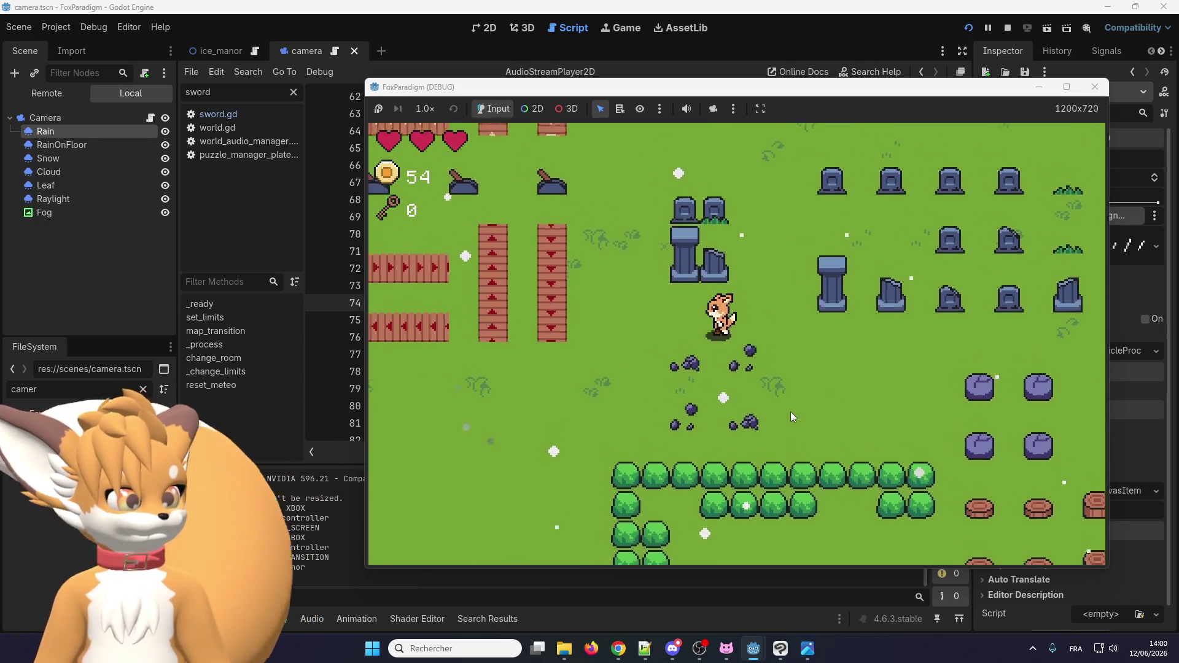
pyautogui.press('Right')
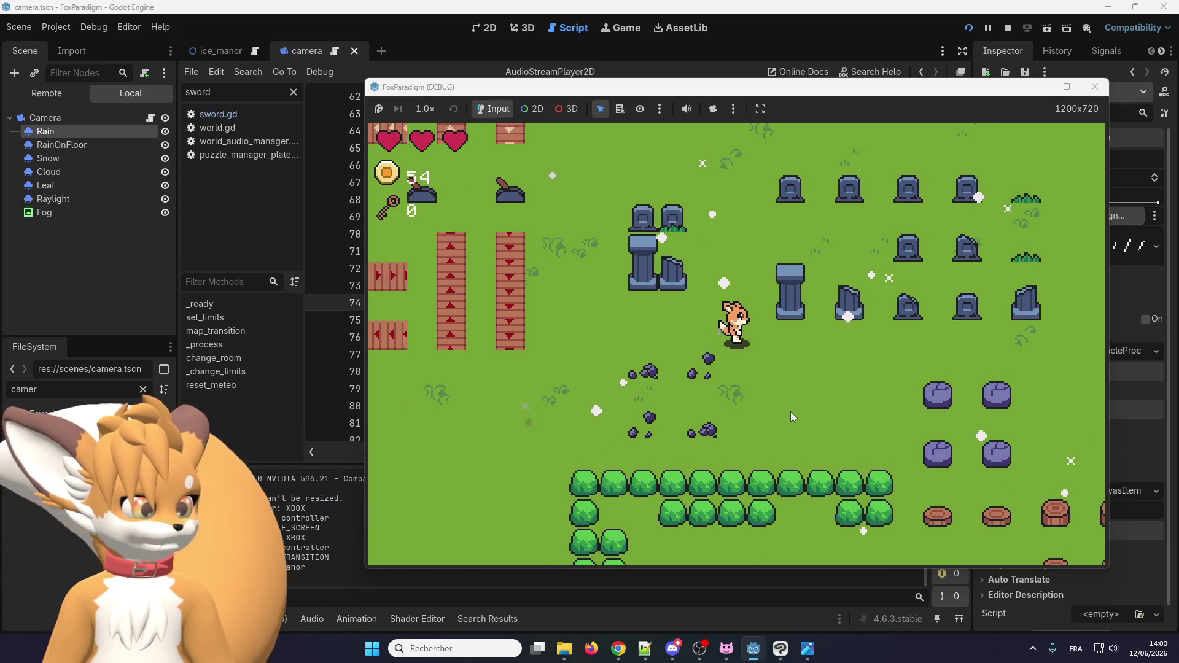
pyautogui.press('Right')
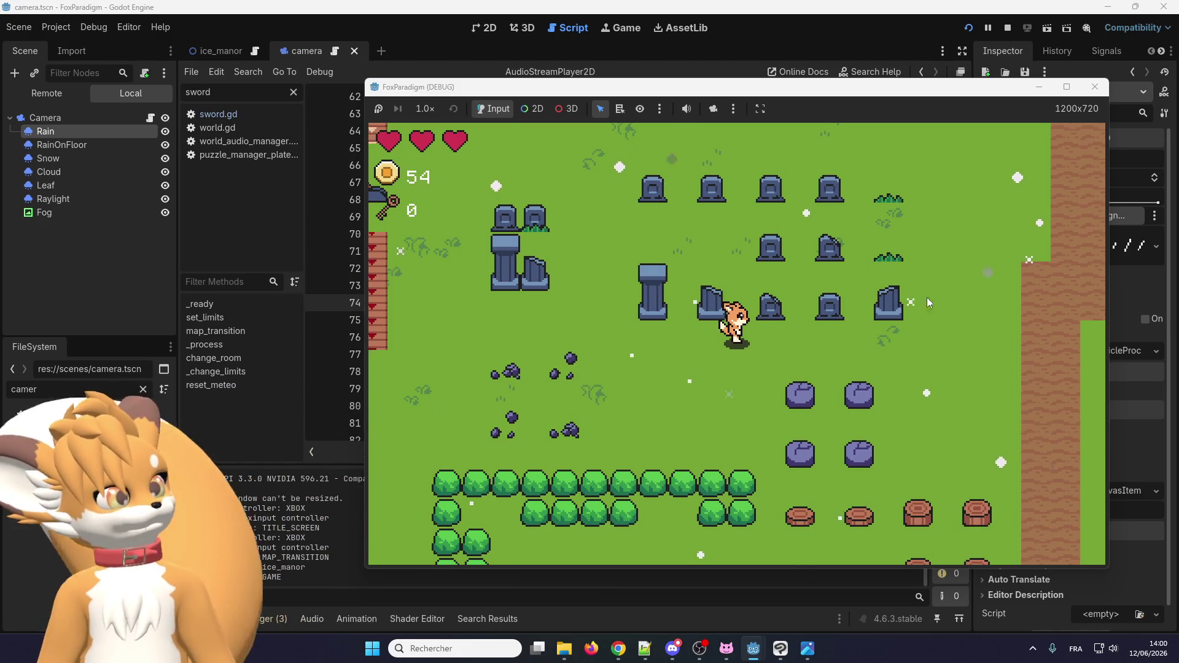
pyautogui.click(1095, 86)
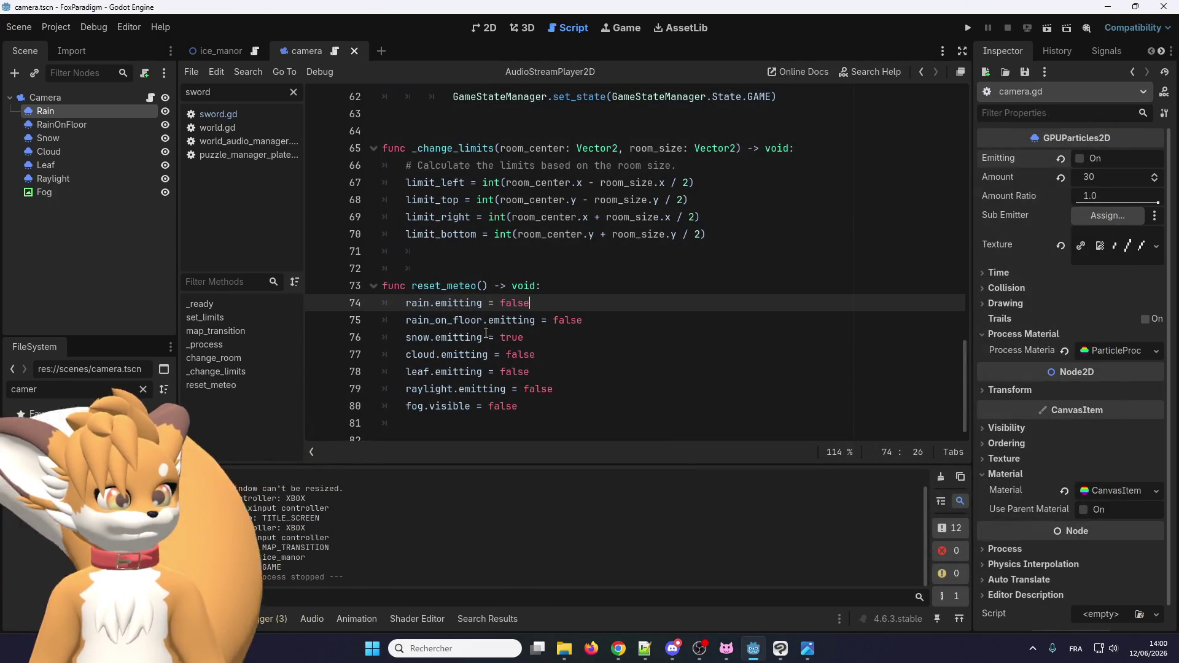
# Set snow emission to false and leaf emission to true on line 78 of reset_meteo.
pyautogui.click(517, 337)
pyautogui.click(506, 338)
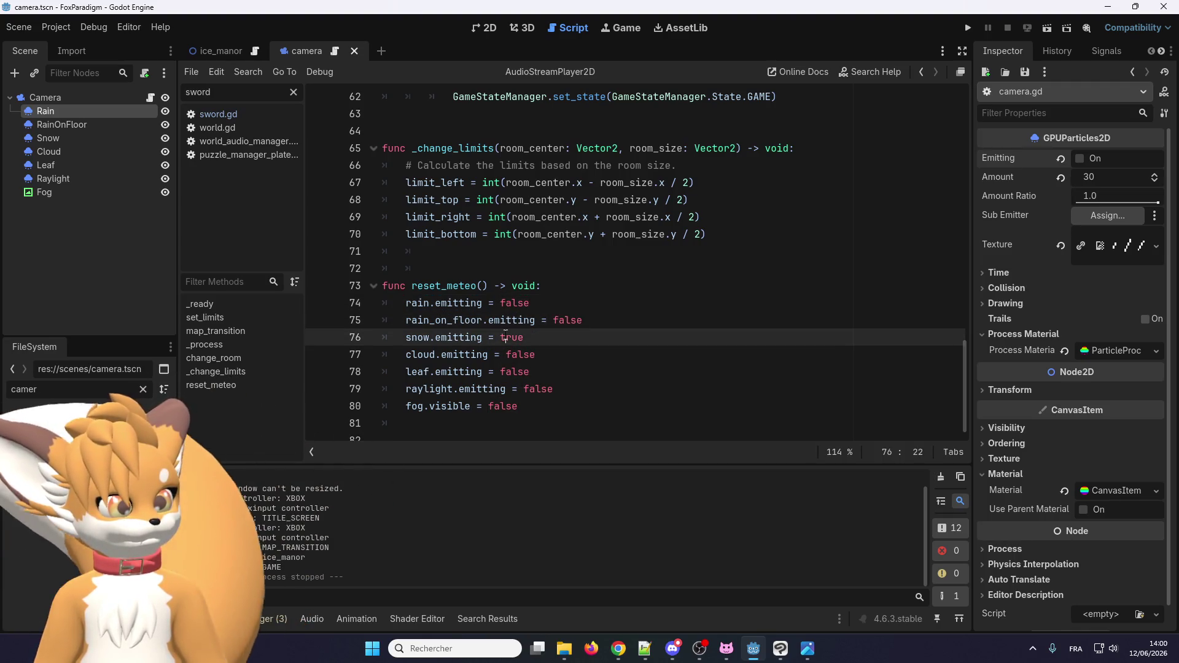
pyautogui.write('fals')
pyautogui.doubleClick(522, 371)
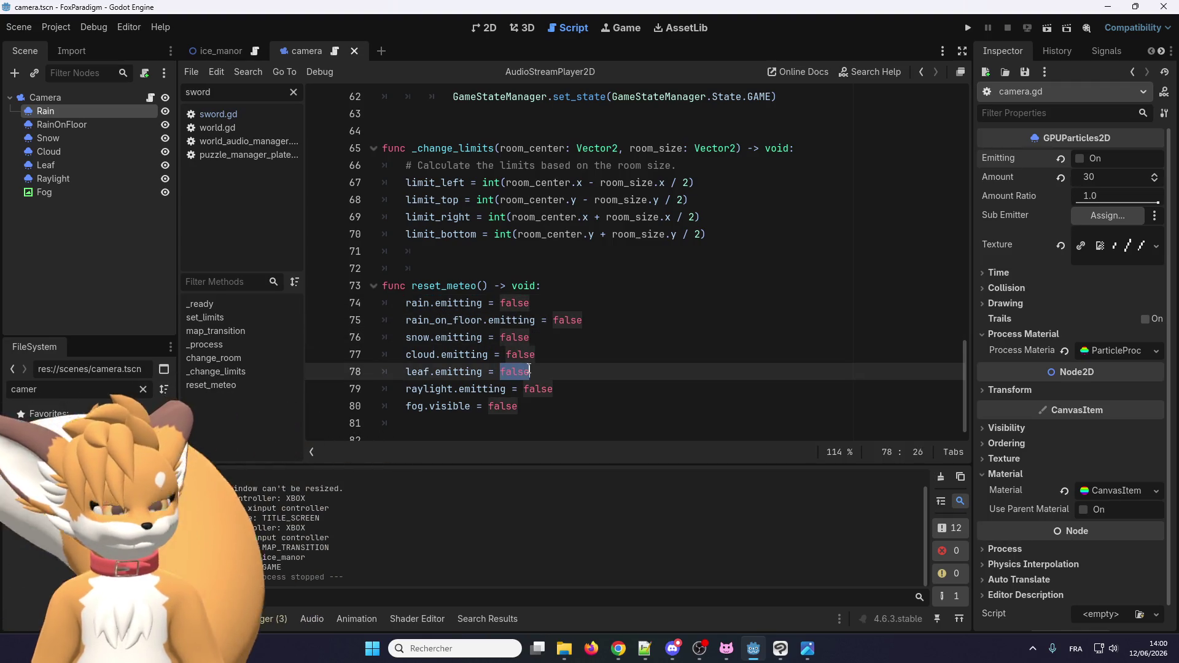
pyautogui.write('tru')
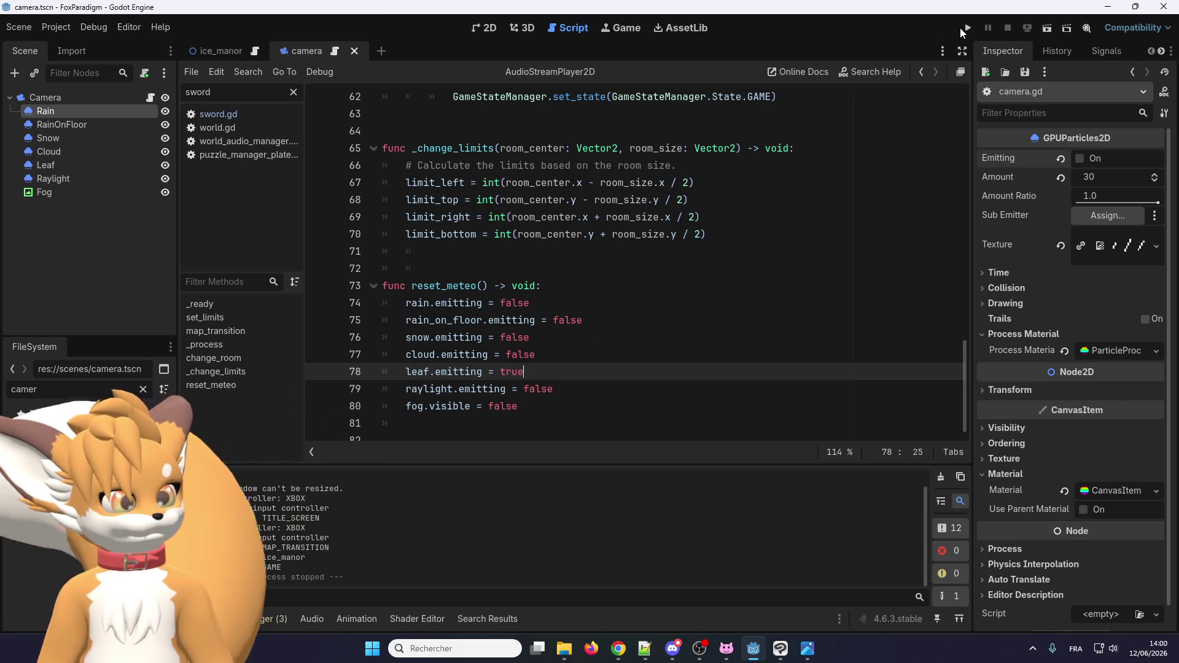
# Run the game and walk the fox up the dirt path among falling leaves, then stop it.
pyautogui.click(968, 28)
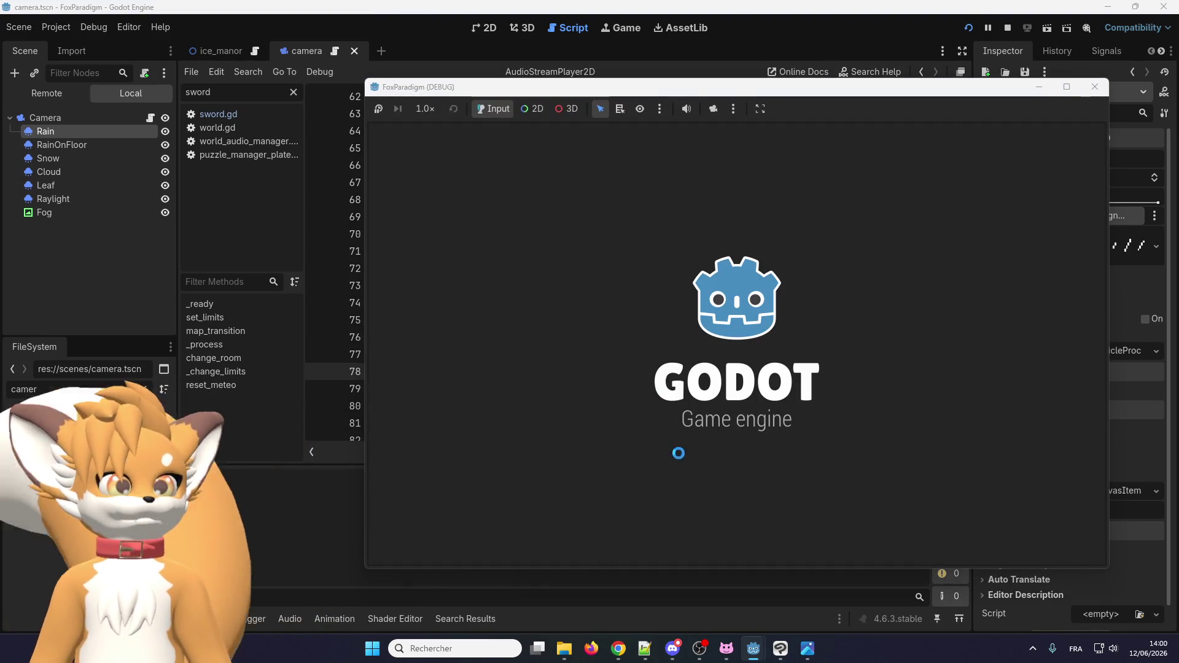
pyautogui.press('Return')
pyautogui.press('Return')
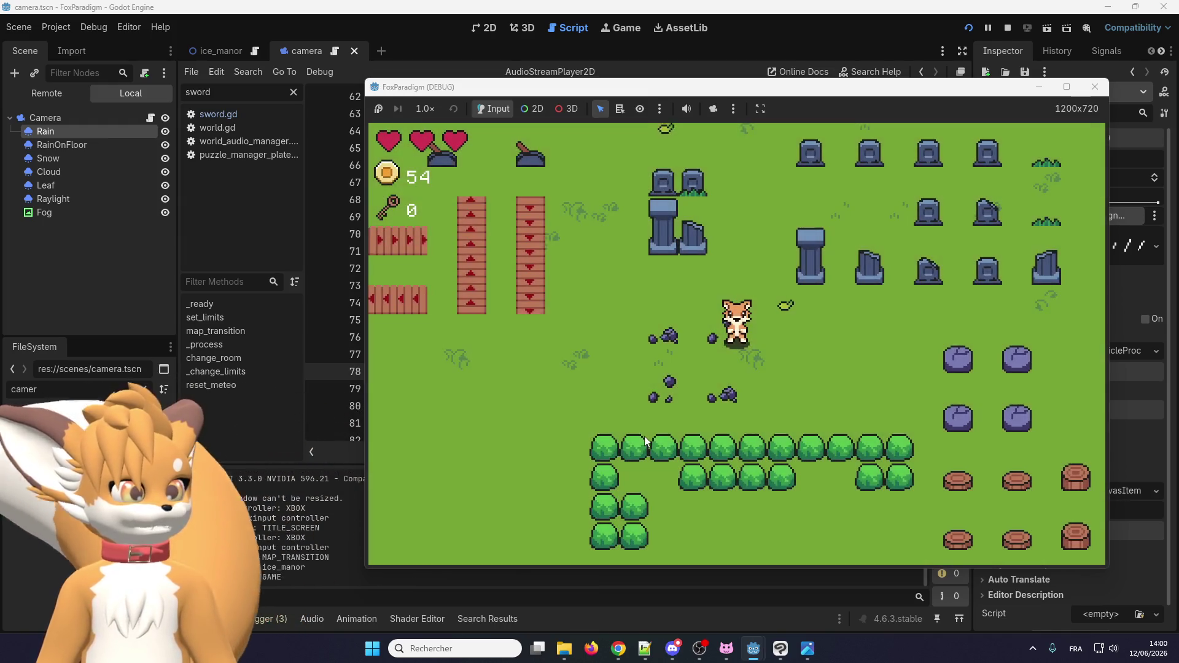
pyautogui.press('Right')
pyautogui.press('Up')
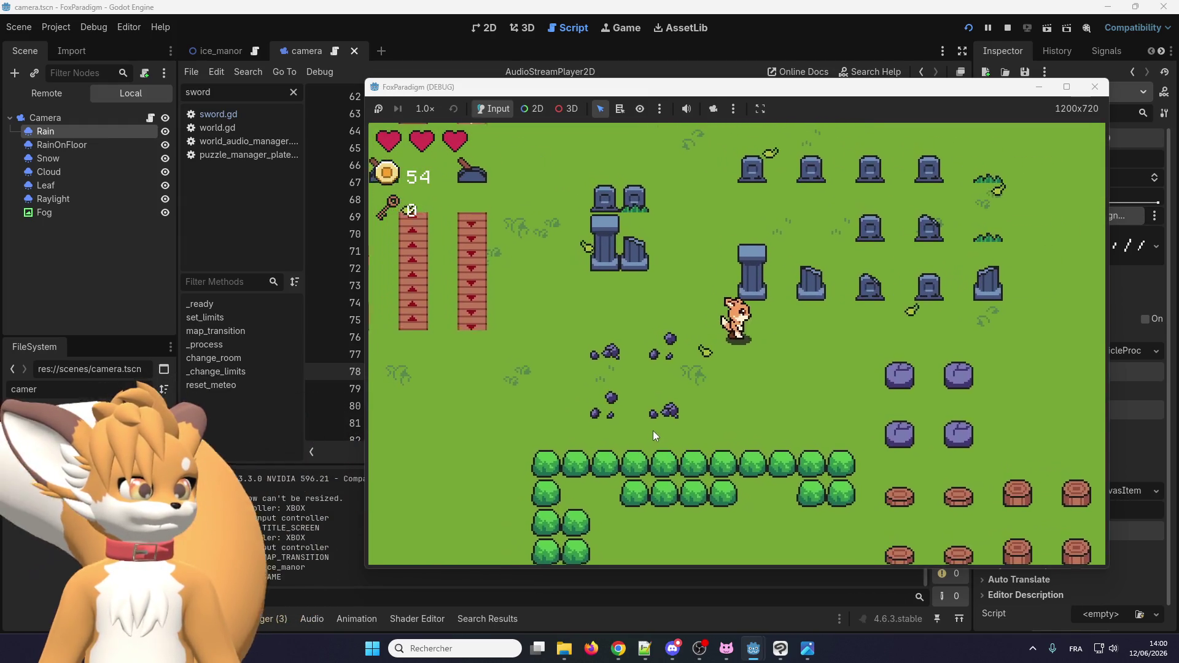
pyautogui.press('Down')
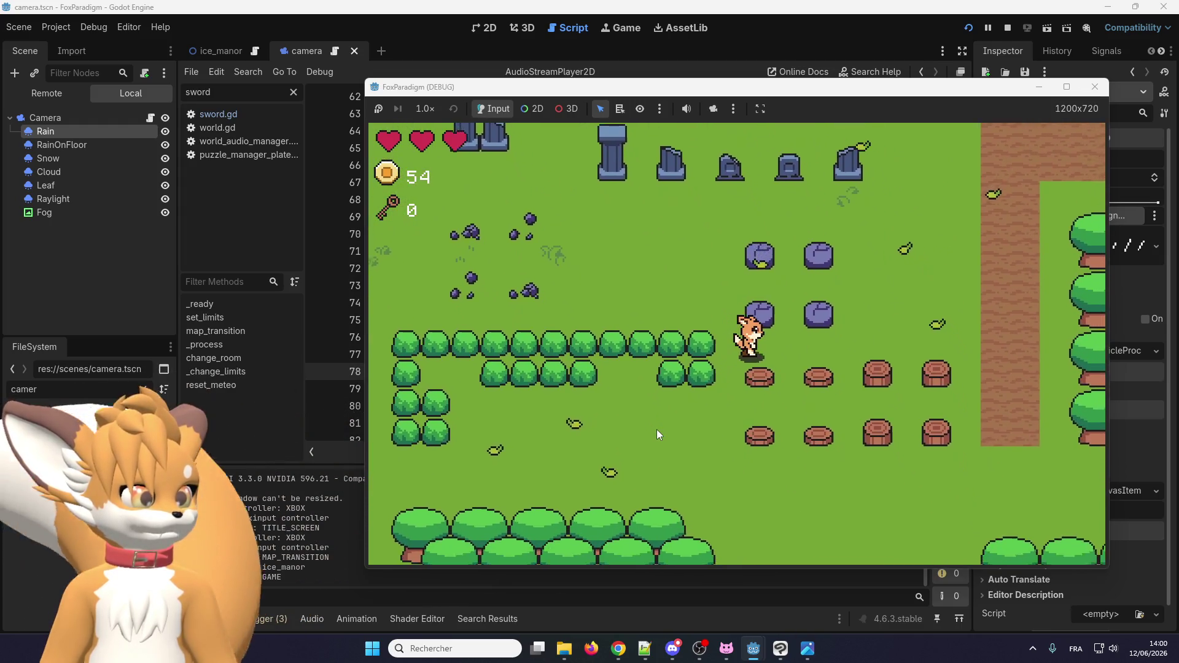
pyautogui.press('Right')
pyautogui.press('Up')
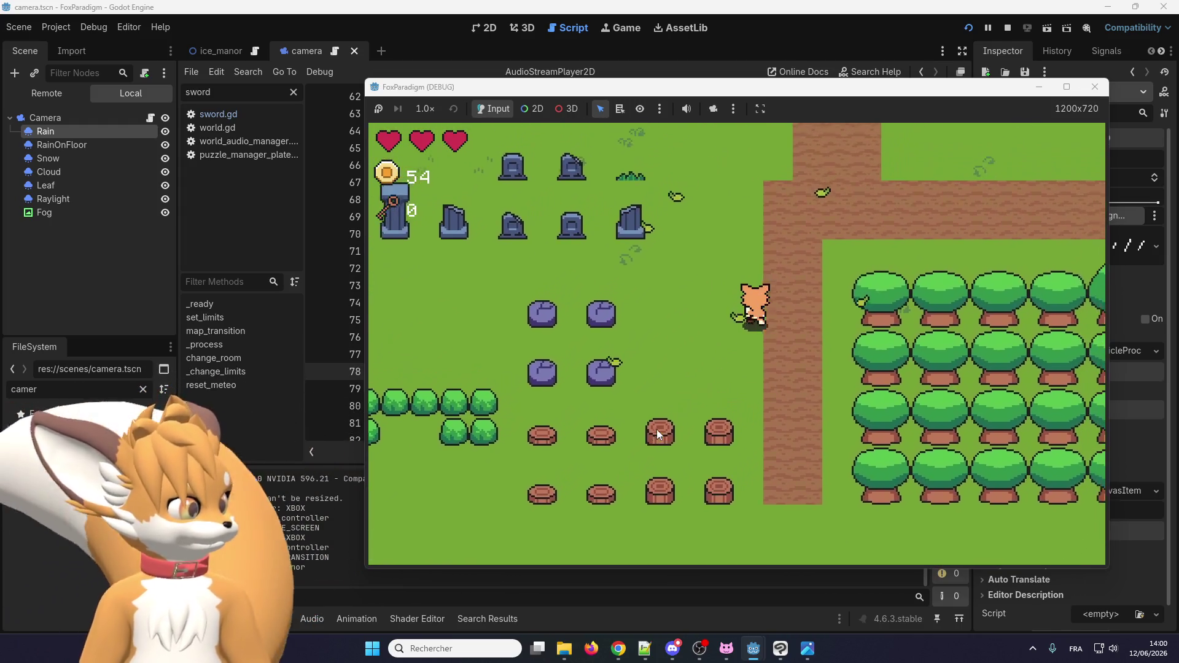
pyautogui.press('Right')
pyautogui.press('Up')
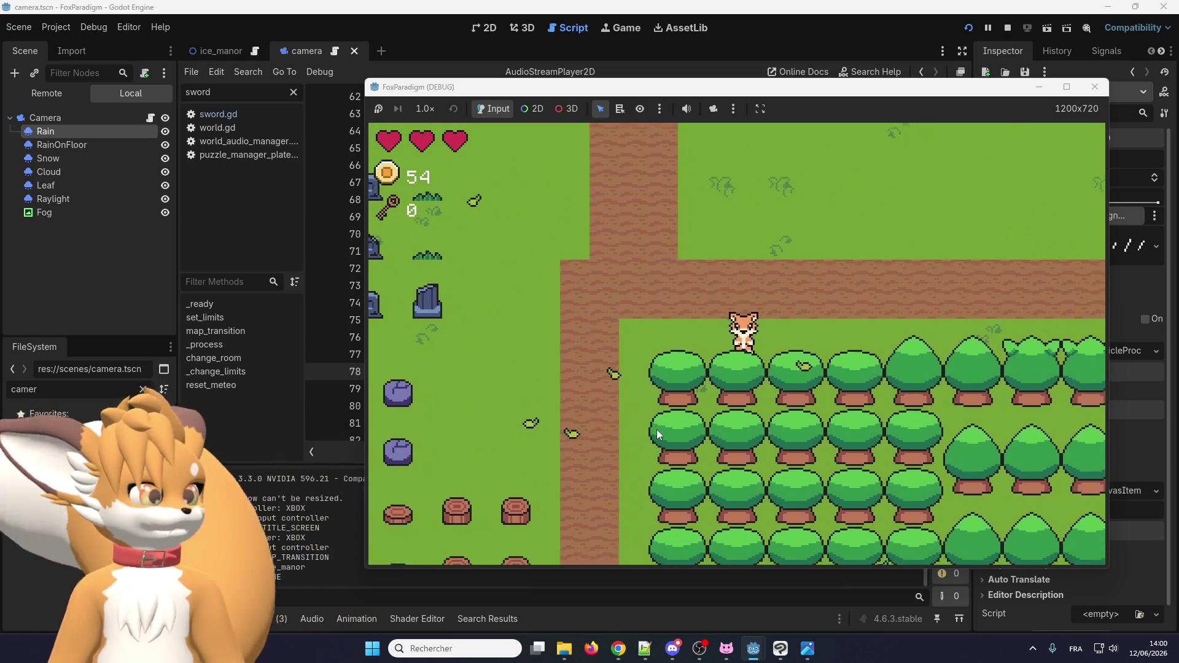
pyautogui.press('Down')
pyautogui.press('Left')
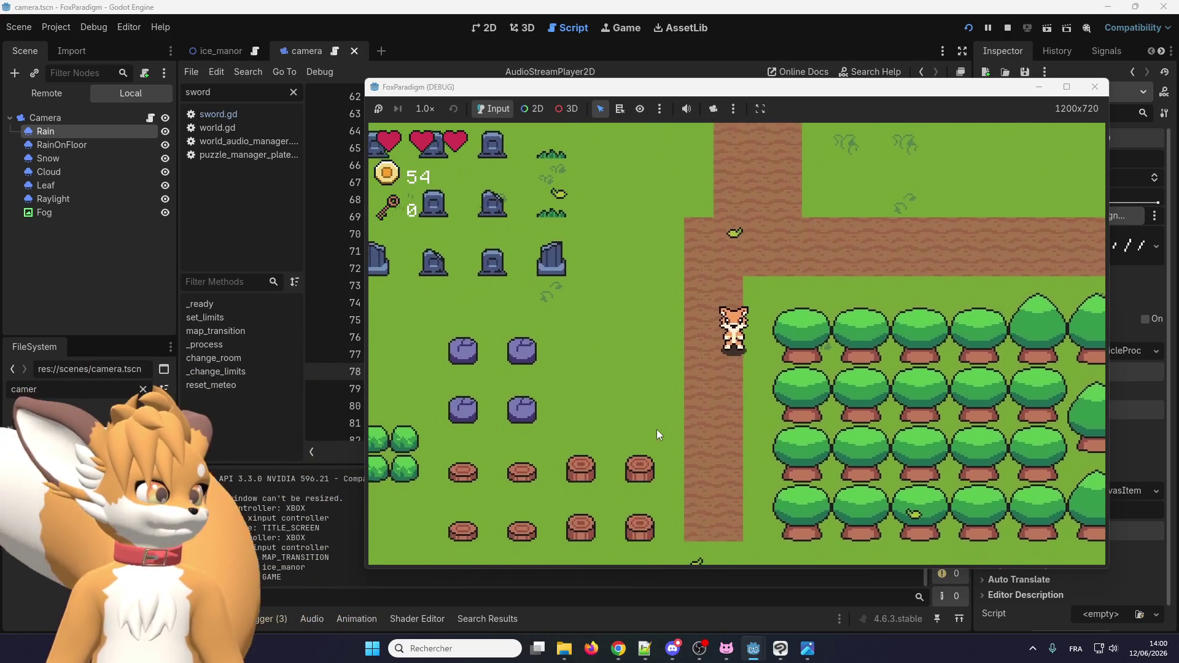
pyautogui.press('Up')
pyautogui.press('Right')
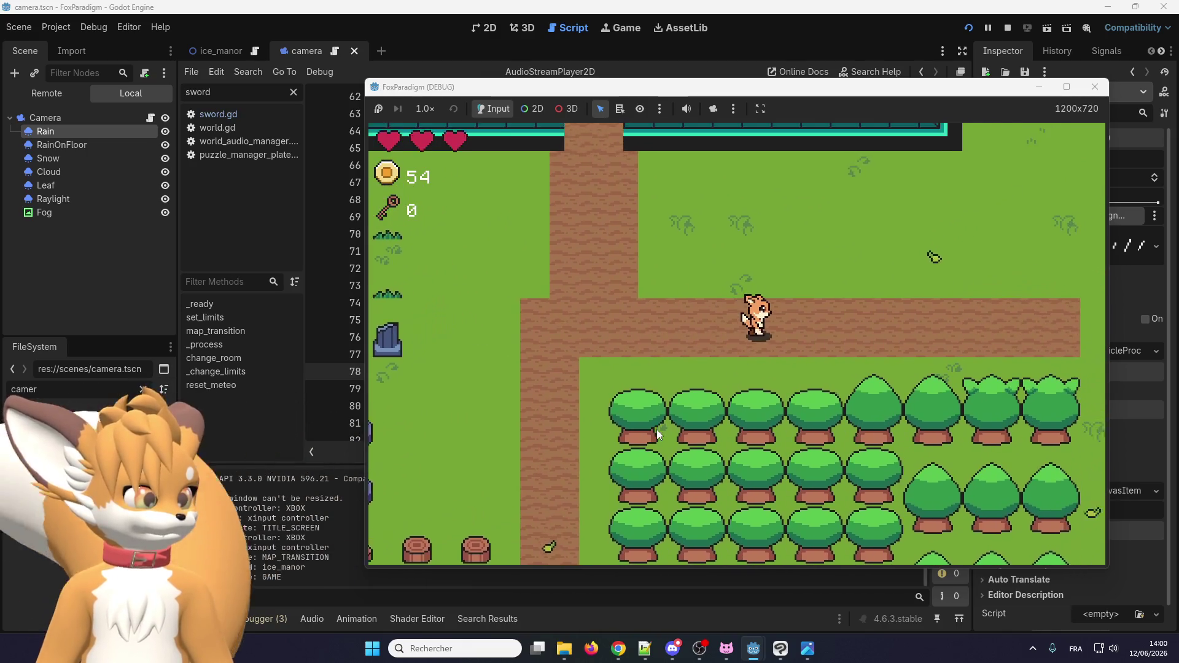
pyautogui.press('Right')
pyautogui.press('Down')
pyautogui.press('Left')
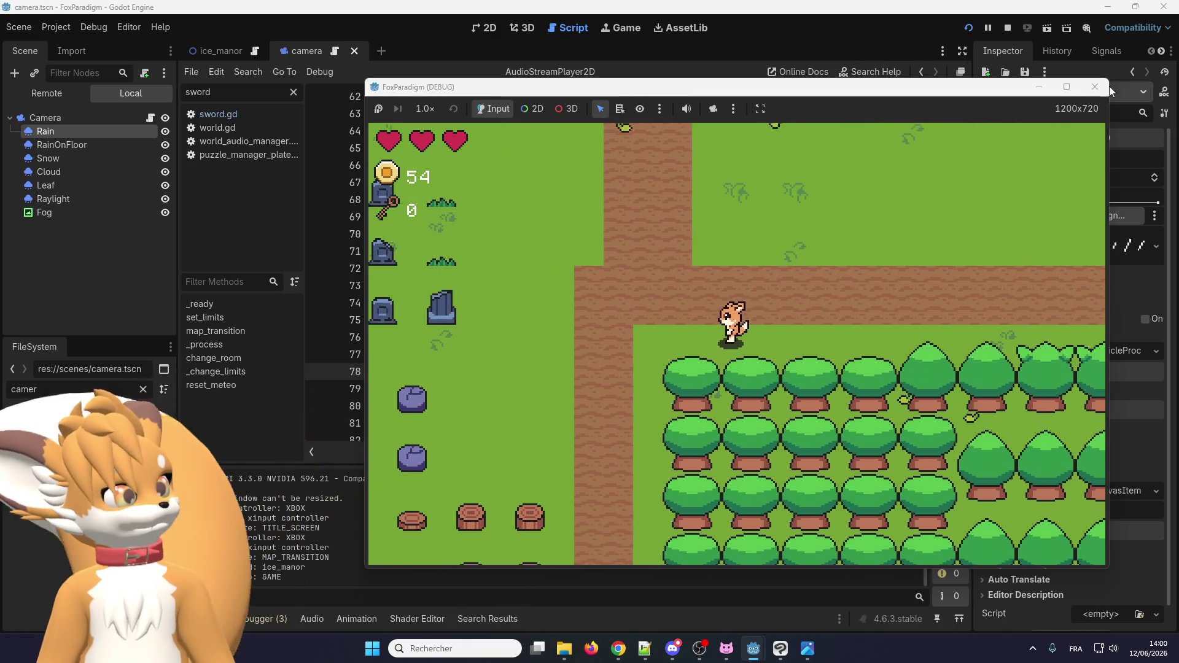
pyautogui.click(1095, 87)
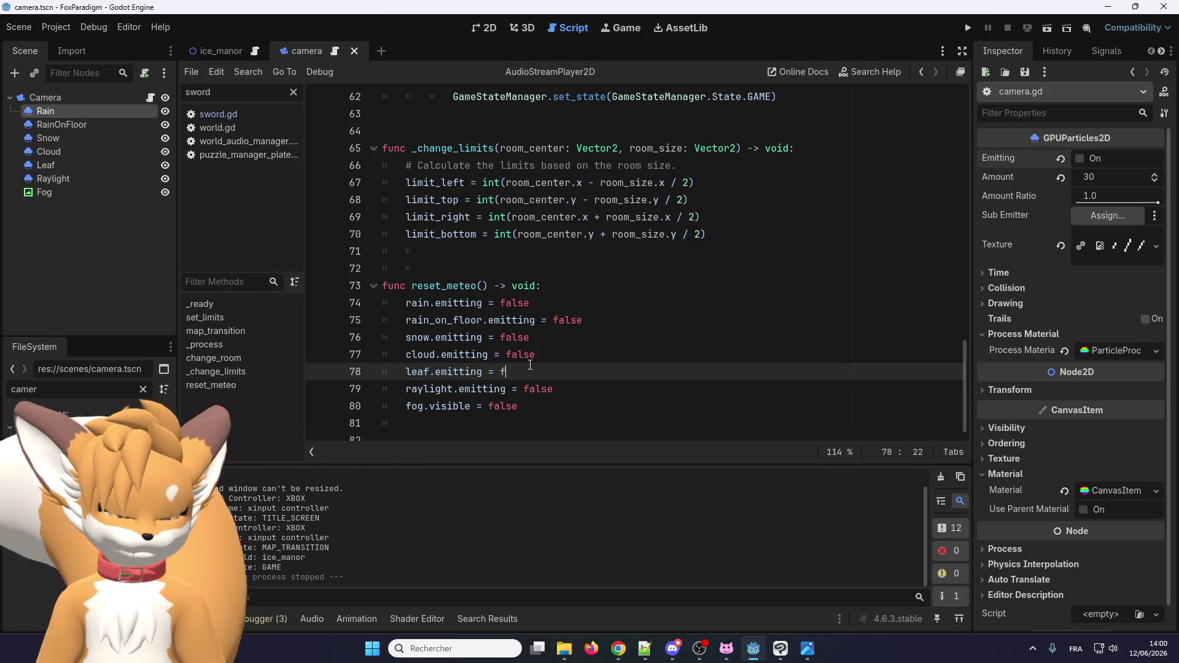
# Enable the cloud value on line 77 and start the game from the title menu.
pyautogui.click(537, 351)
pyautogui.write('tru')
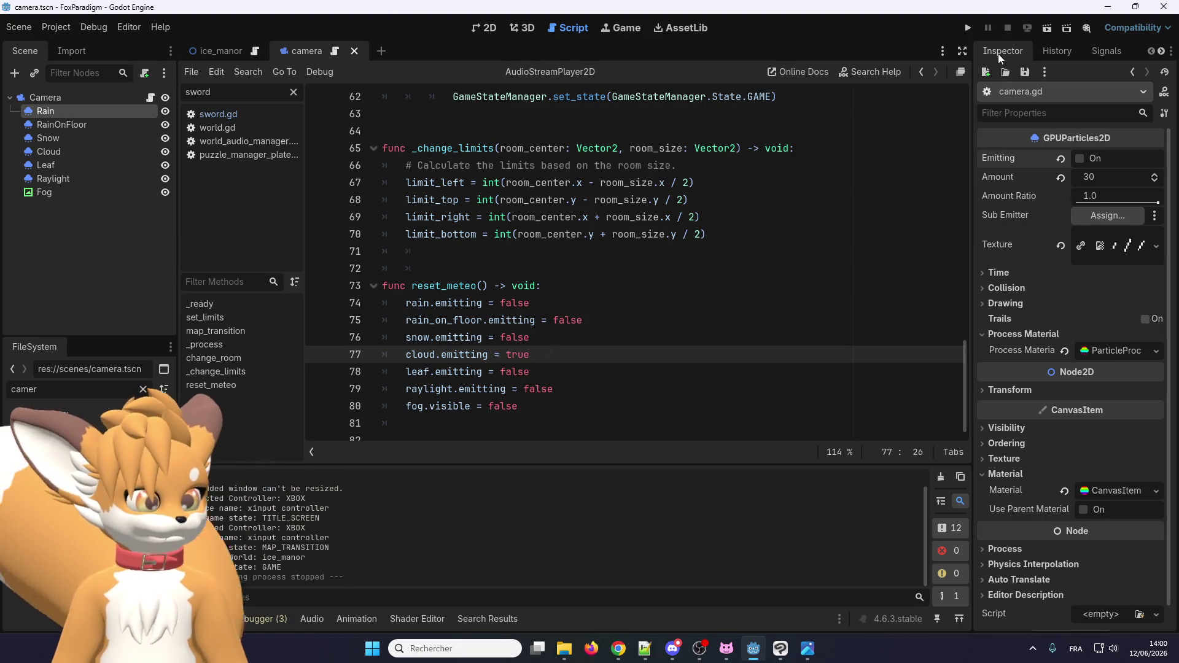
pyautogui.click(969, 29)
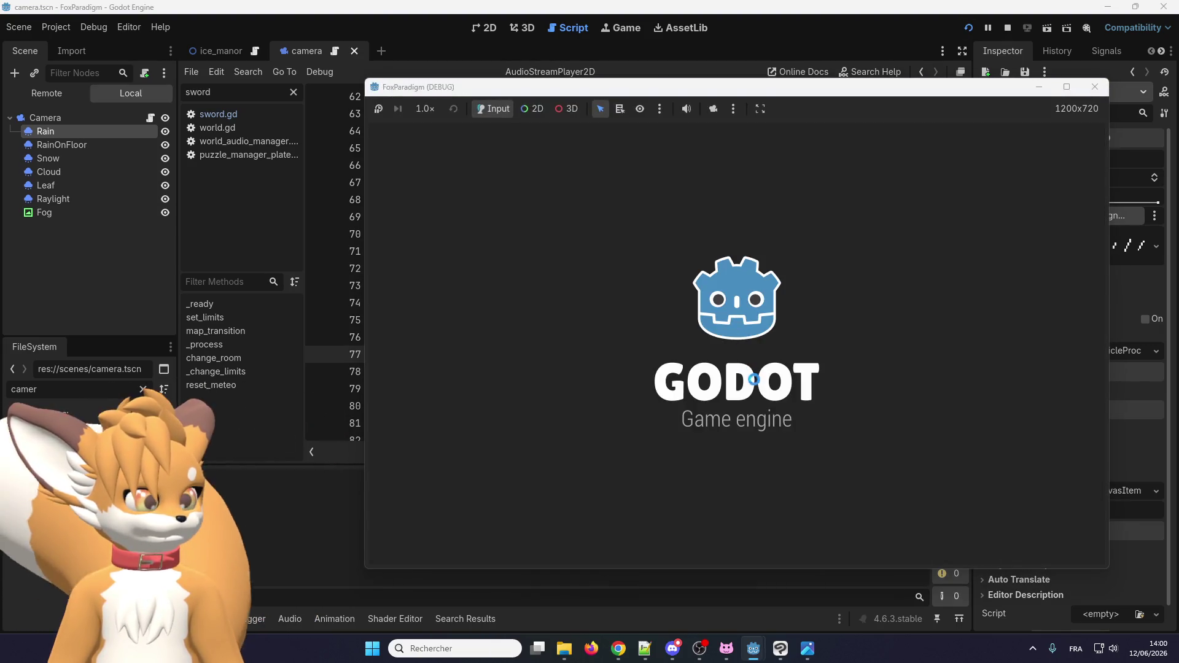
pyautogui.press('Return')
pyautogui.press('Return')
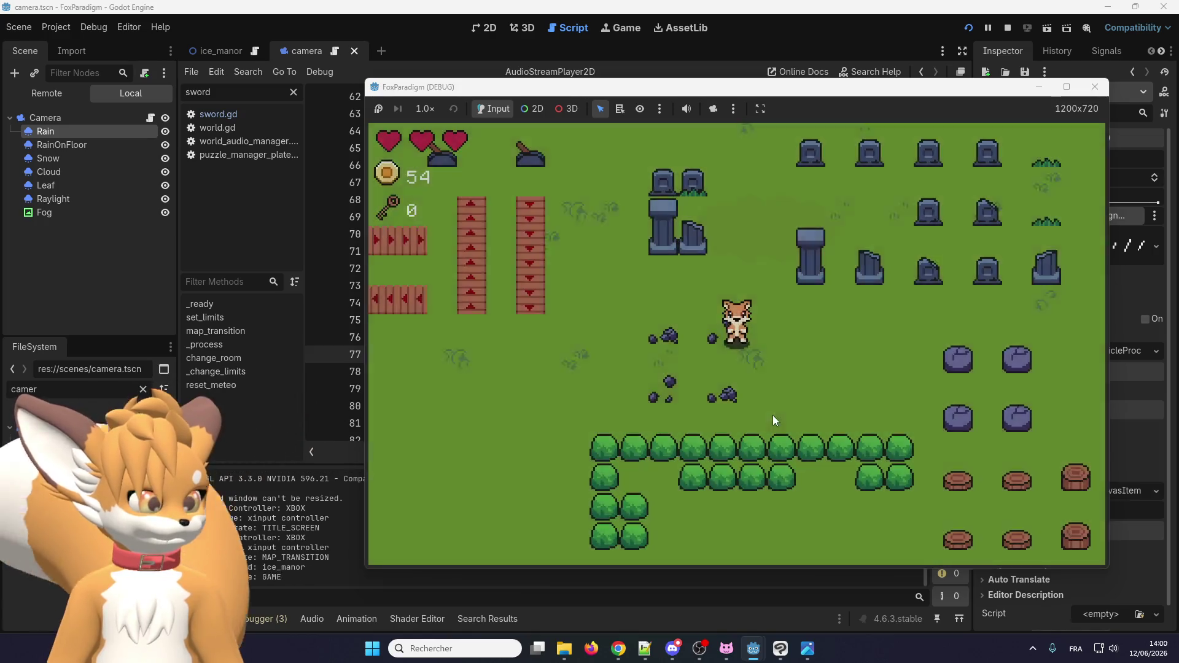
# Walk the fox right past the pillar and purple rocks toward the dirt path.
pyautogui.press('Right')
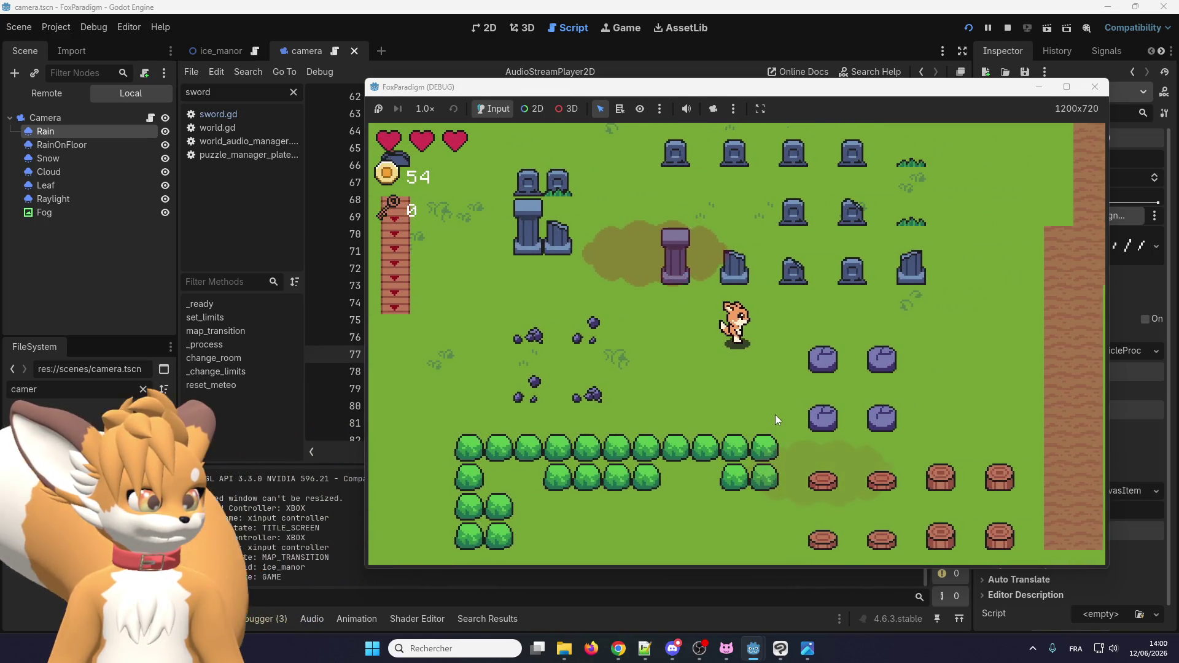
pyautogui.press('Up')
pyautogui.press('Down')
pyautogui.press('Right')
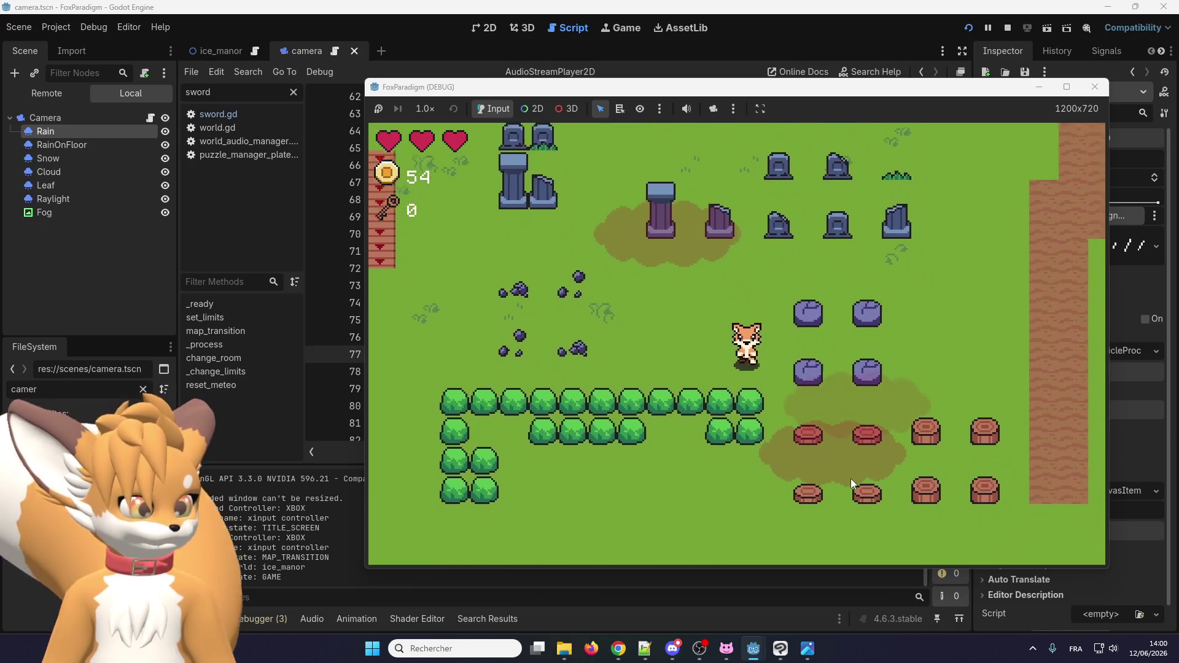
pyautogui.press('Right')
pyautogui.press('Up')
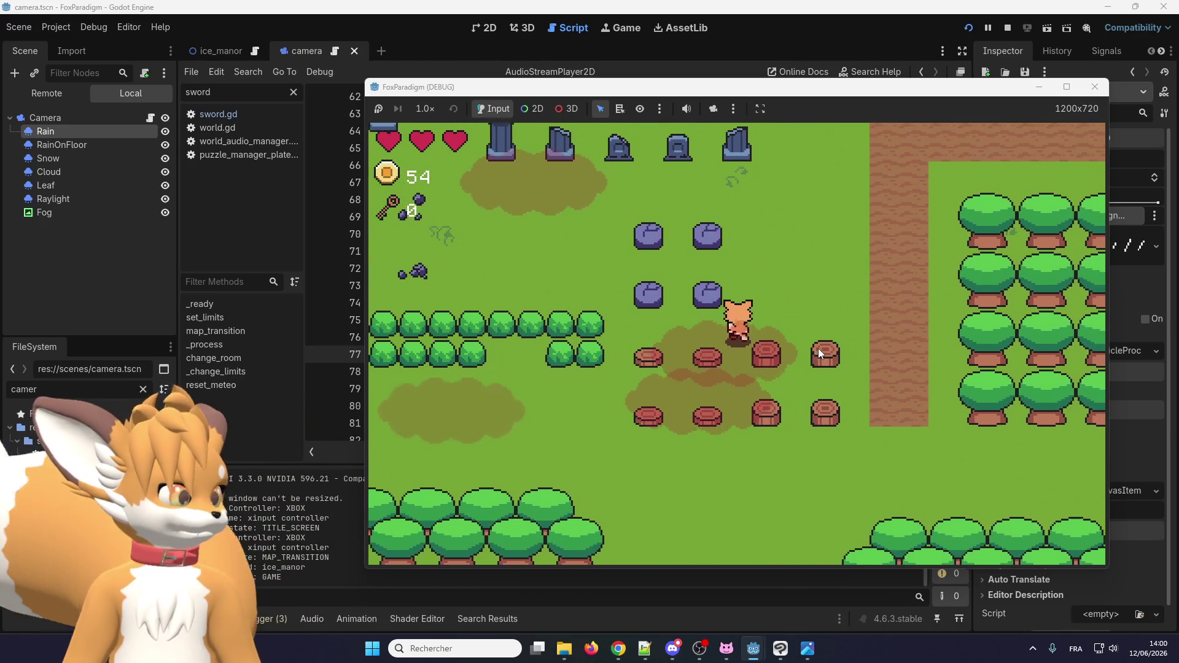
pyautogui.press('Right')
pyautogui.press('Down')
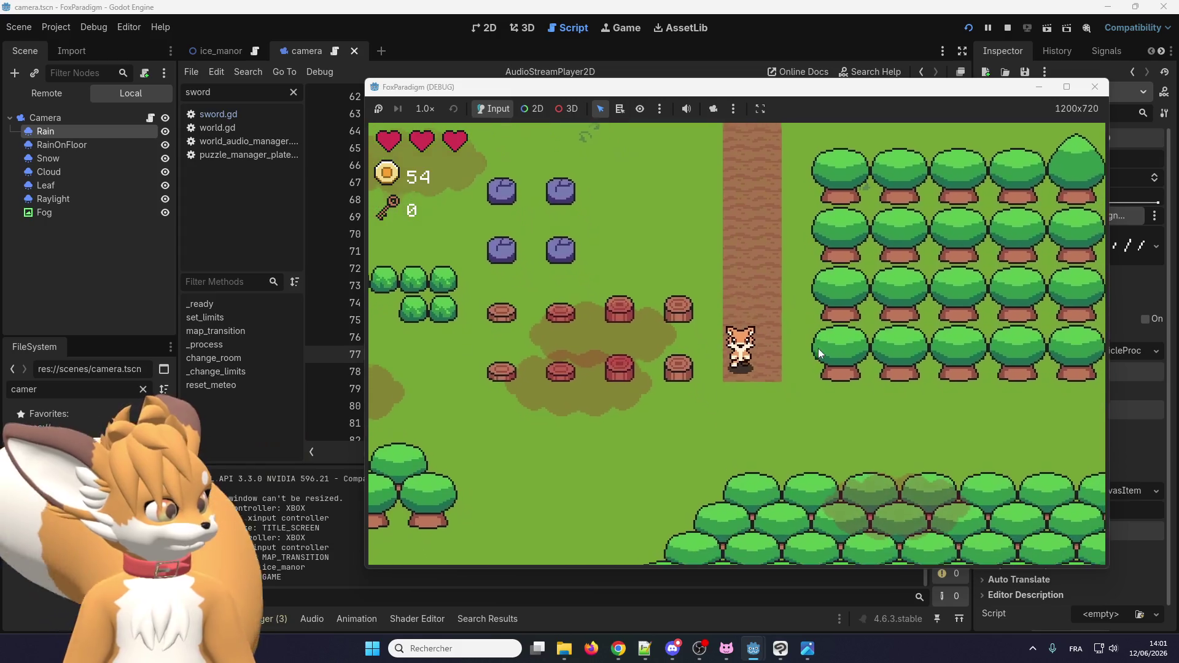
# Walk the fox among the stumps and along the dirt path, then stop the game.
pyautogui.press('Left')
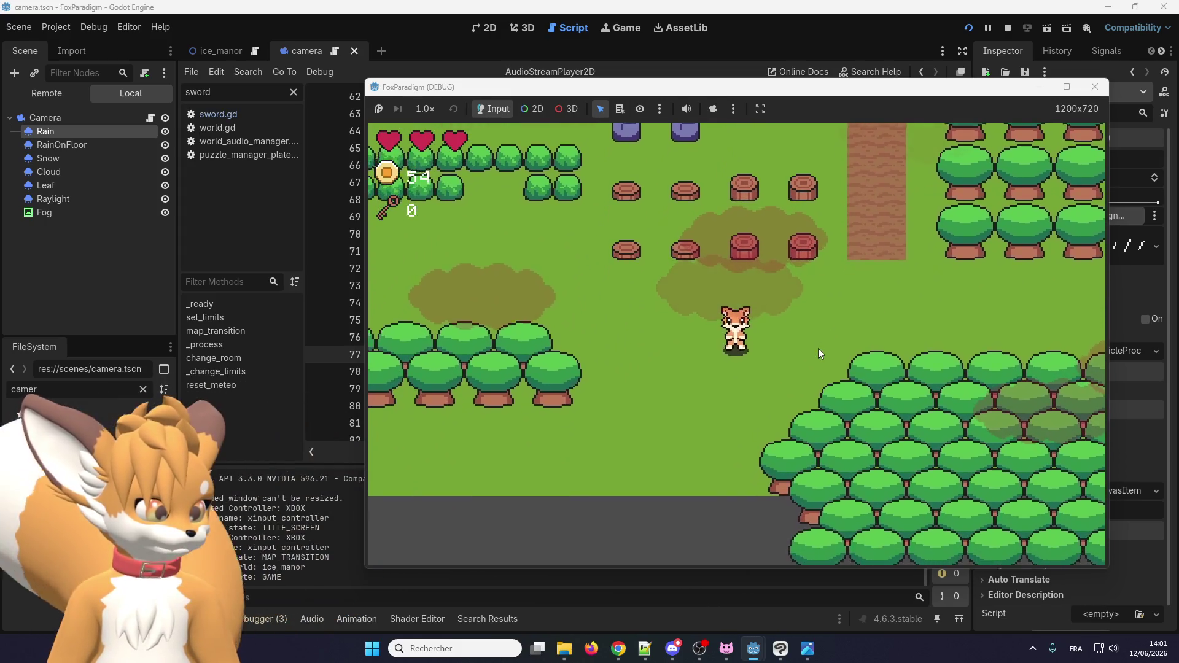
pyautogui.press('Up')
pyautogui.press('Right')
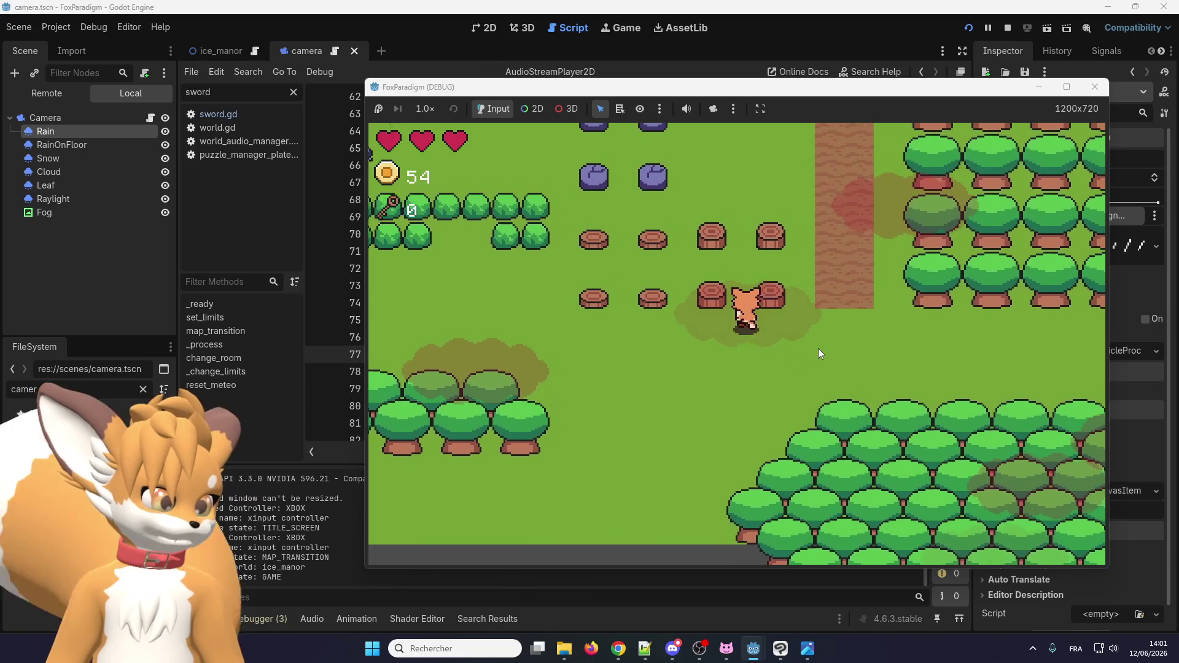
pyautogui.press('Right')
pyautogui.press('Up')
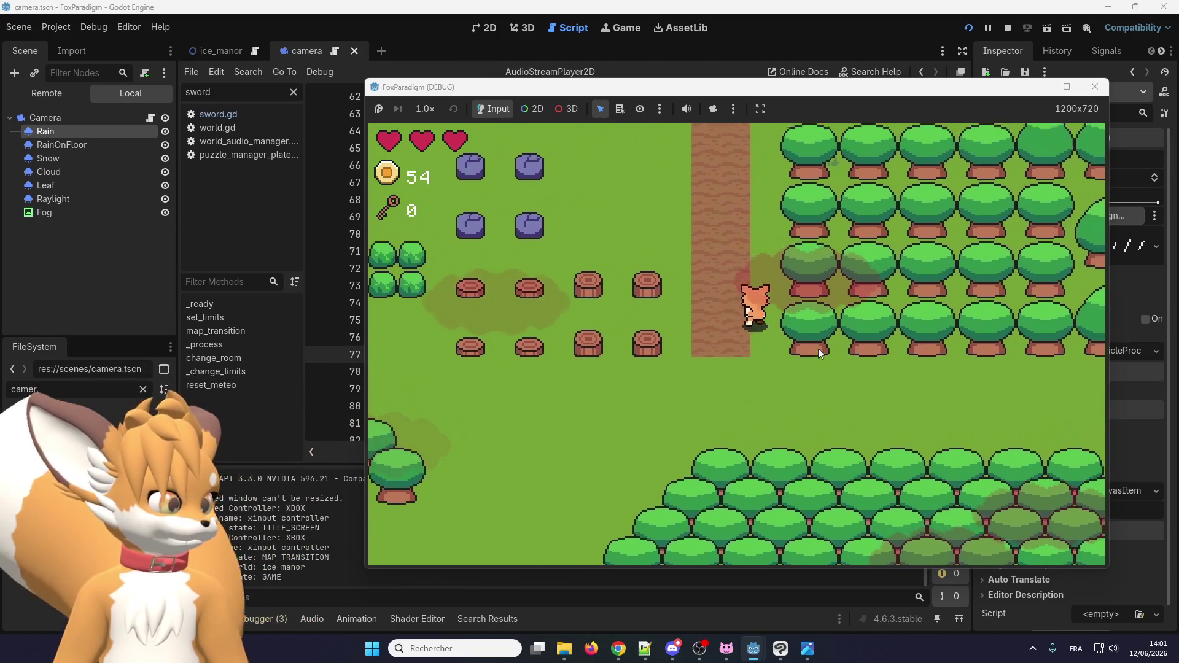
pyautogui.press('Left')
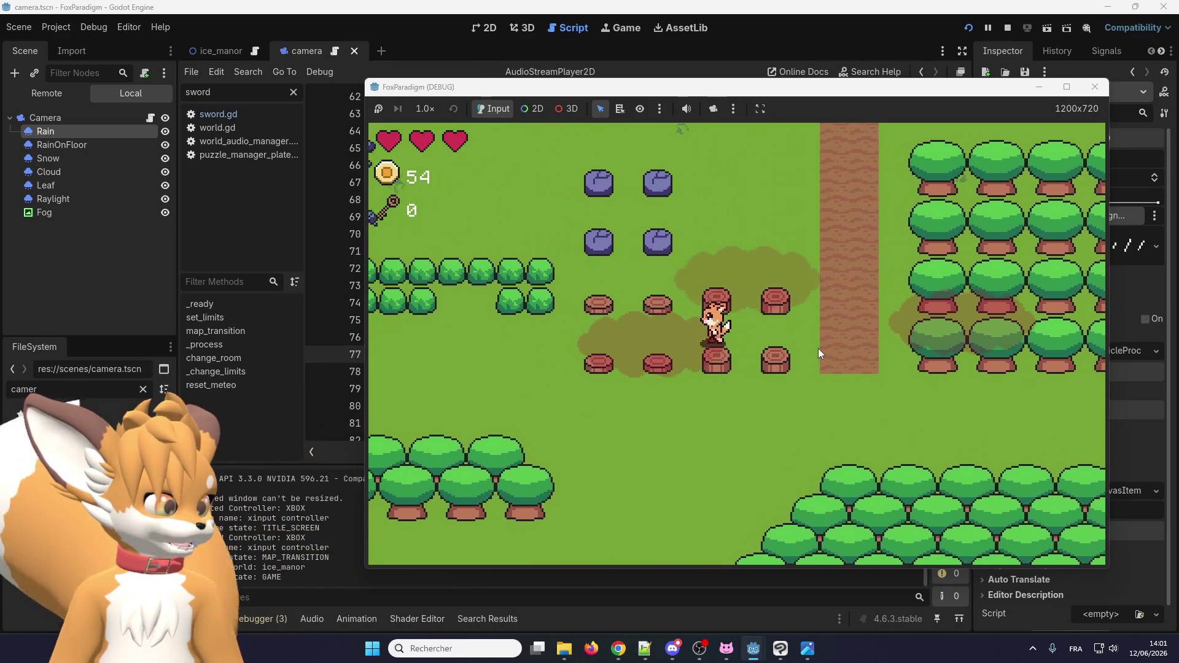
pyautogui.press('Right')
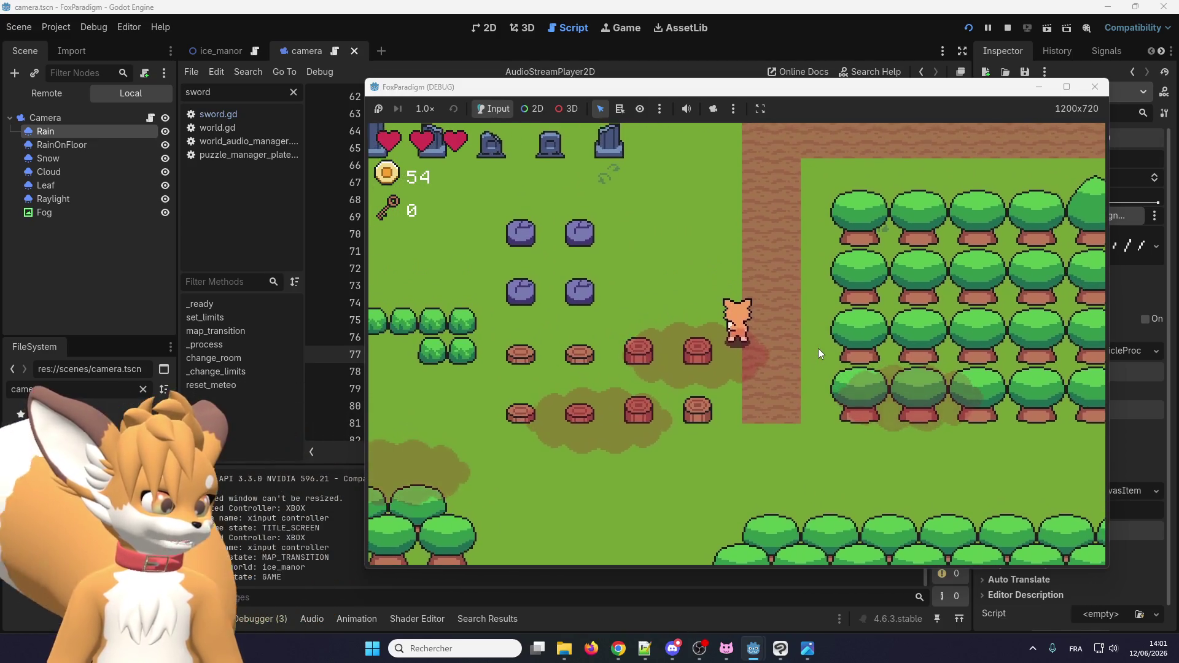
pyautogui.press('Down')
pyautogui.press('Left')
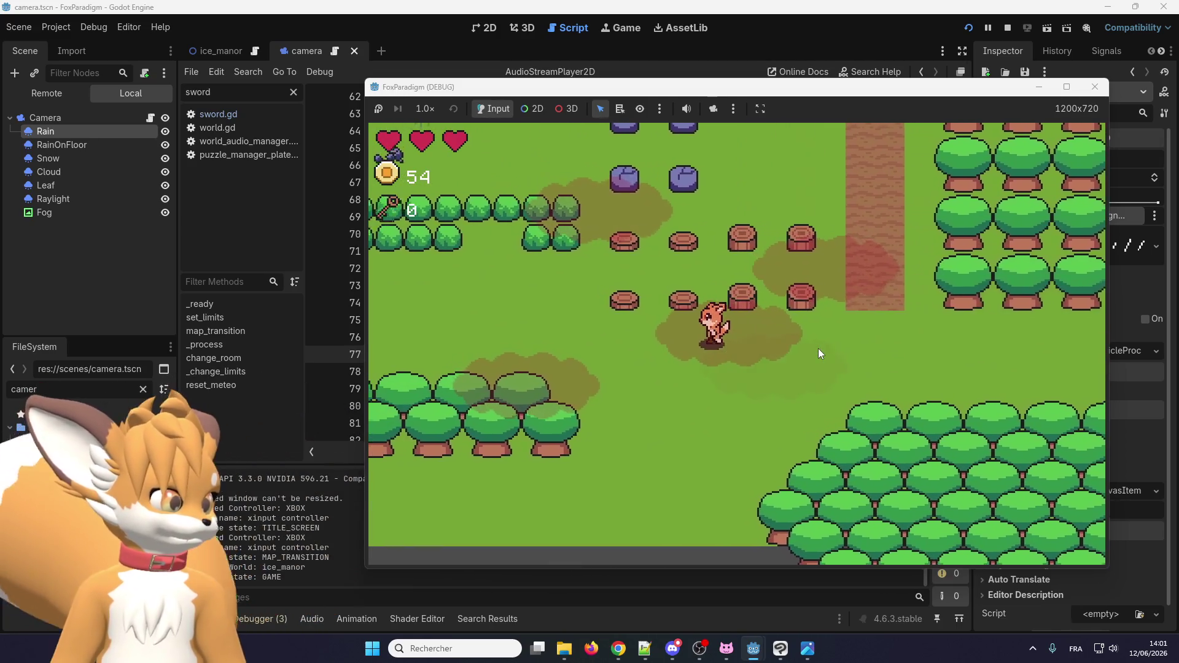
pyautogui.press('Right')
pyautogui.press('Down')
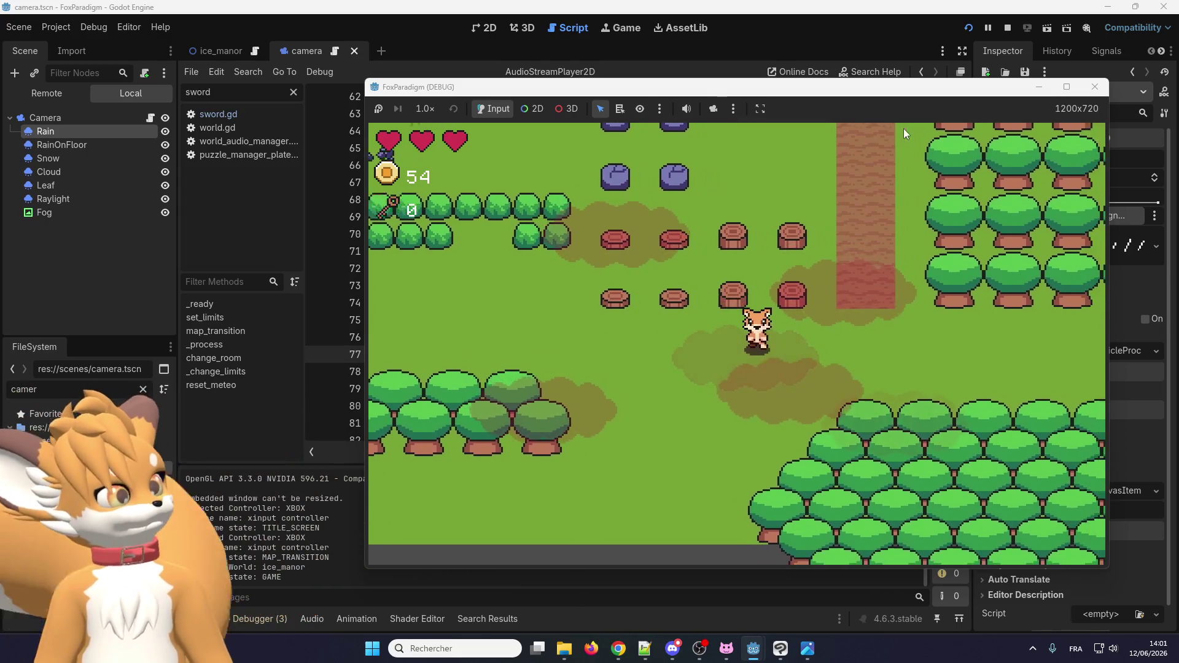
pyautogui.press('Up')
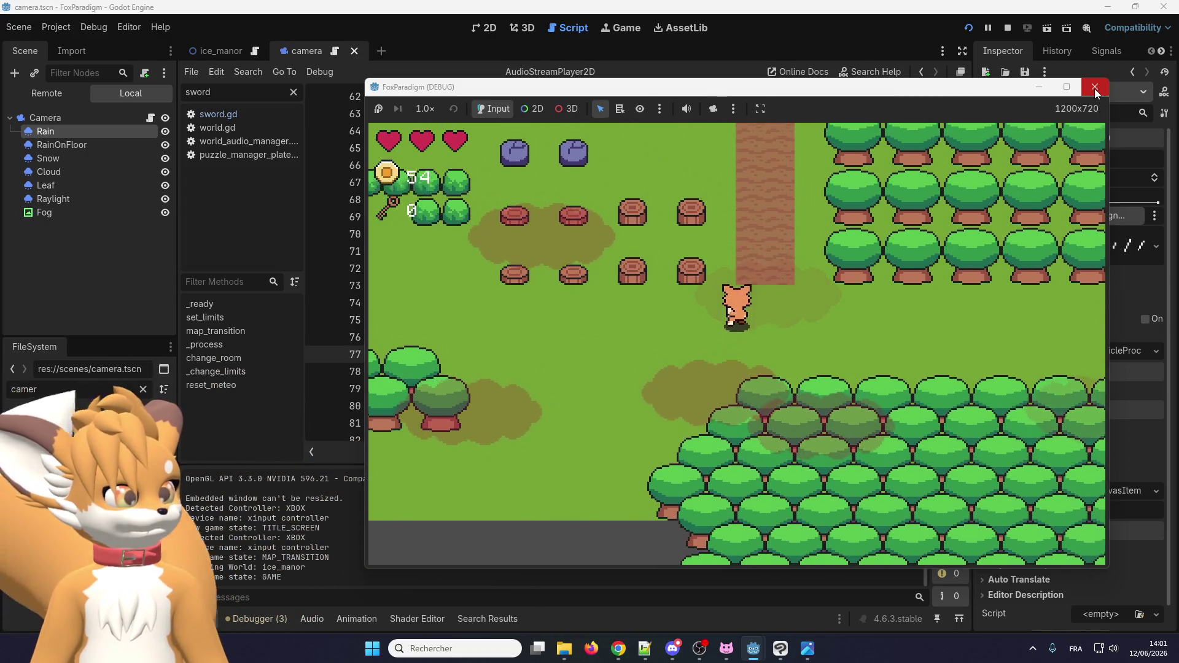
pyautogui.click(1095, 90)
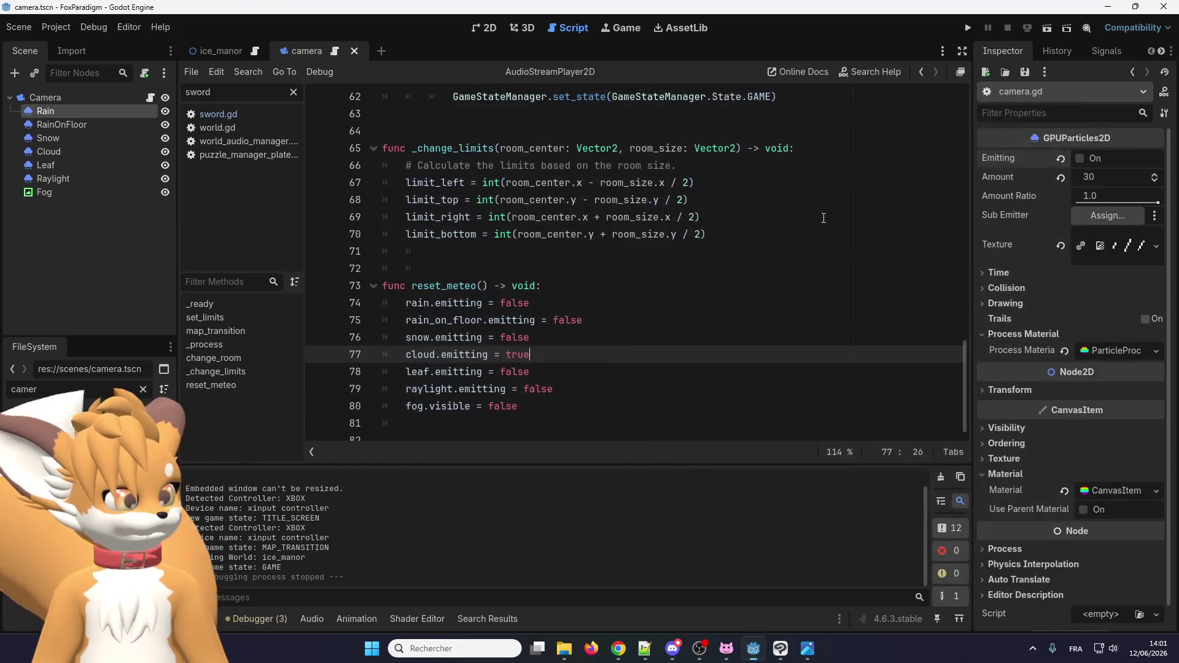
# Turn cloud emission off and raylight emission on in reset_meteo.
pyautogui.click(521, 338)
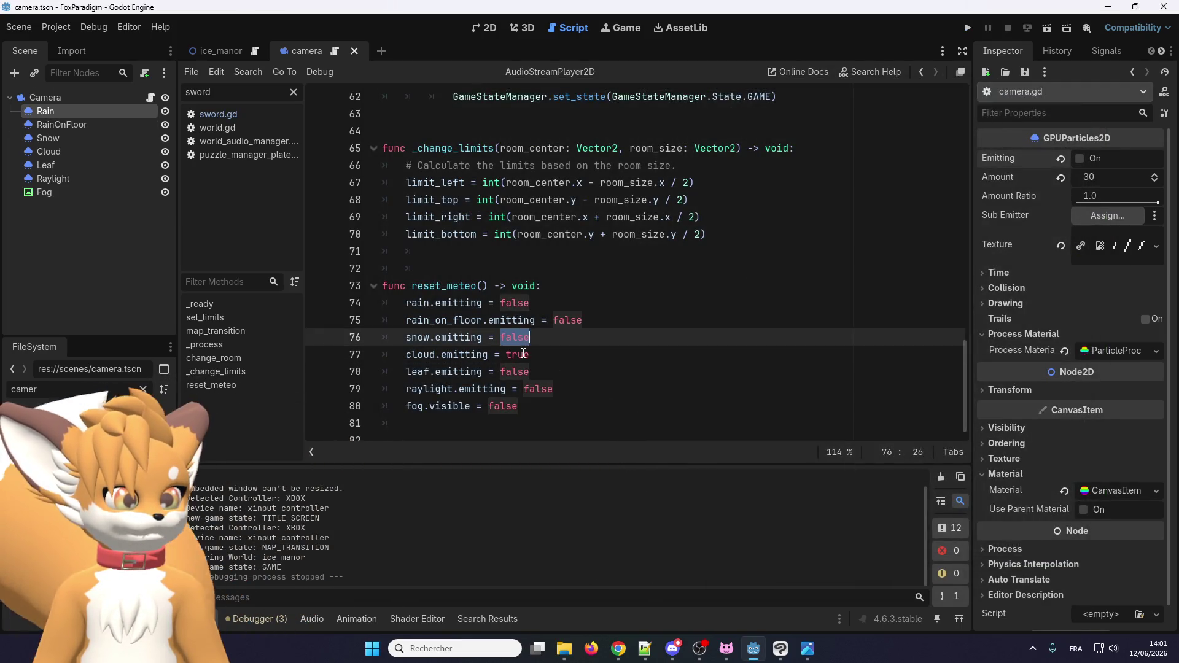
pyautogui.doubleClick(523, 354)
pyautogui.write('false')
pyautogui.click(544, 390)
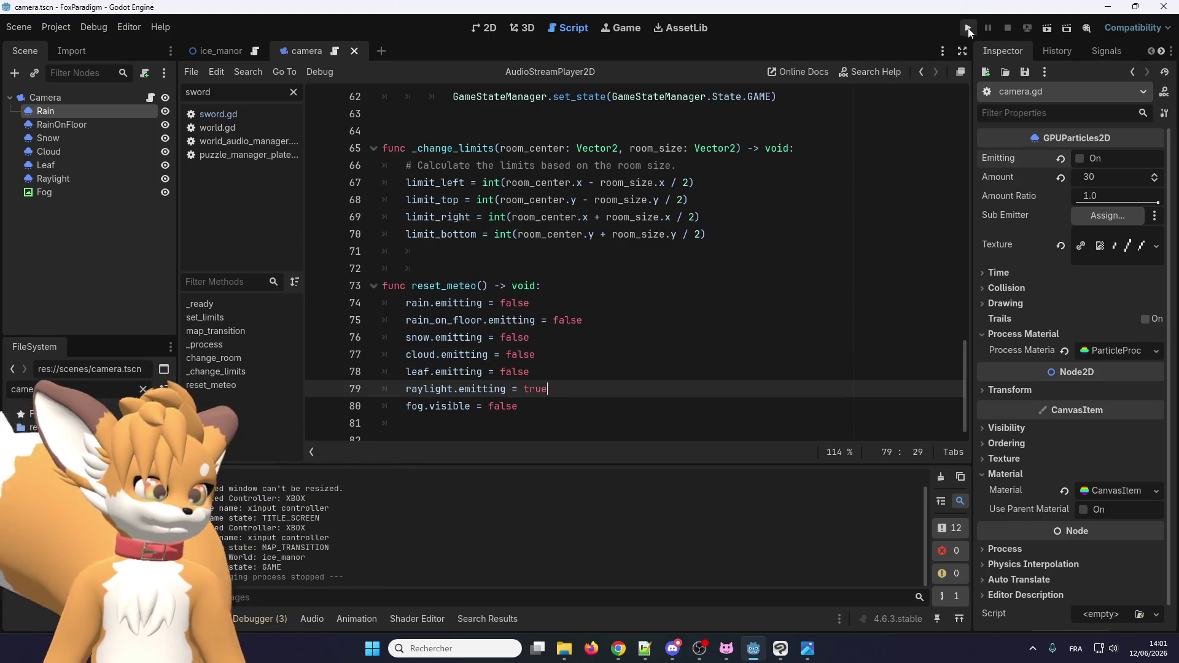
# Run the game and walk the fox through the sunbeams toward the hedges, then stop it.
pyautogui.click(968, 30)
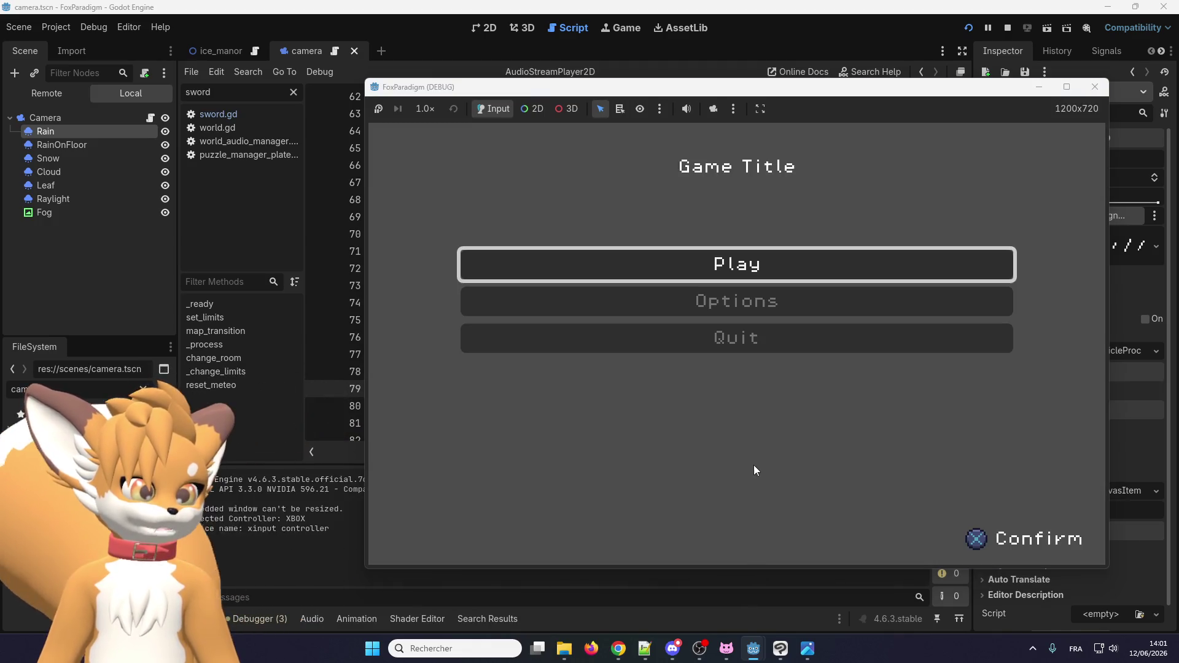
pyautogui.press('Return')
pyautogui.press('Return')
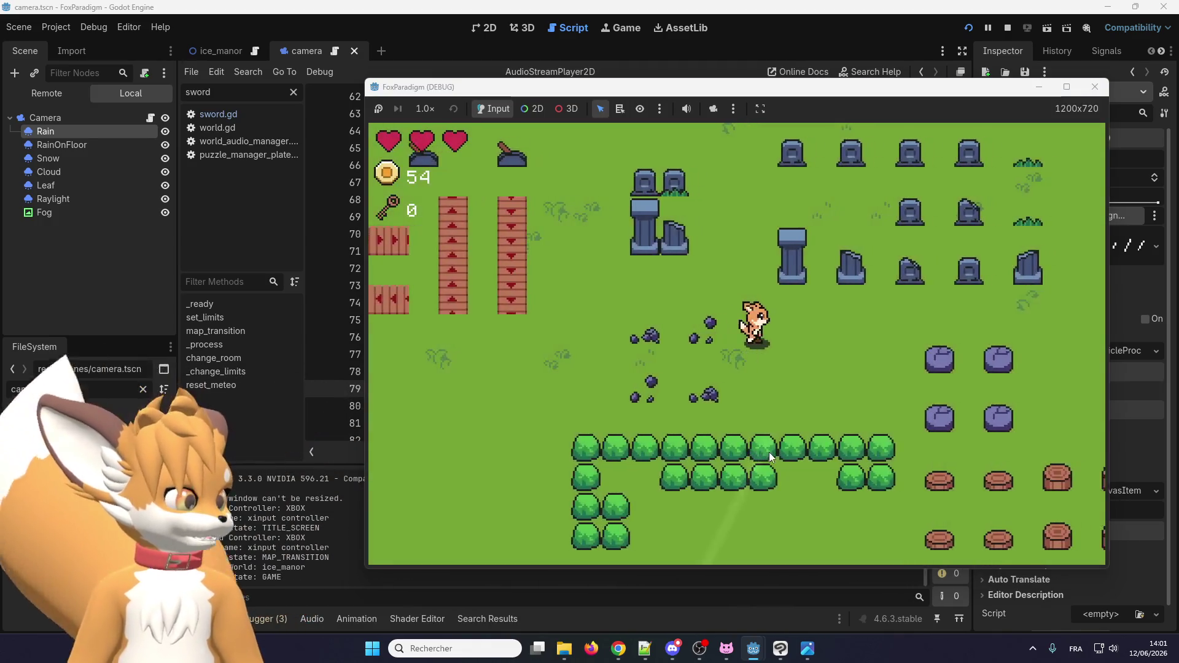
pyautogui.press('Right')
pyautogui.press('Down')
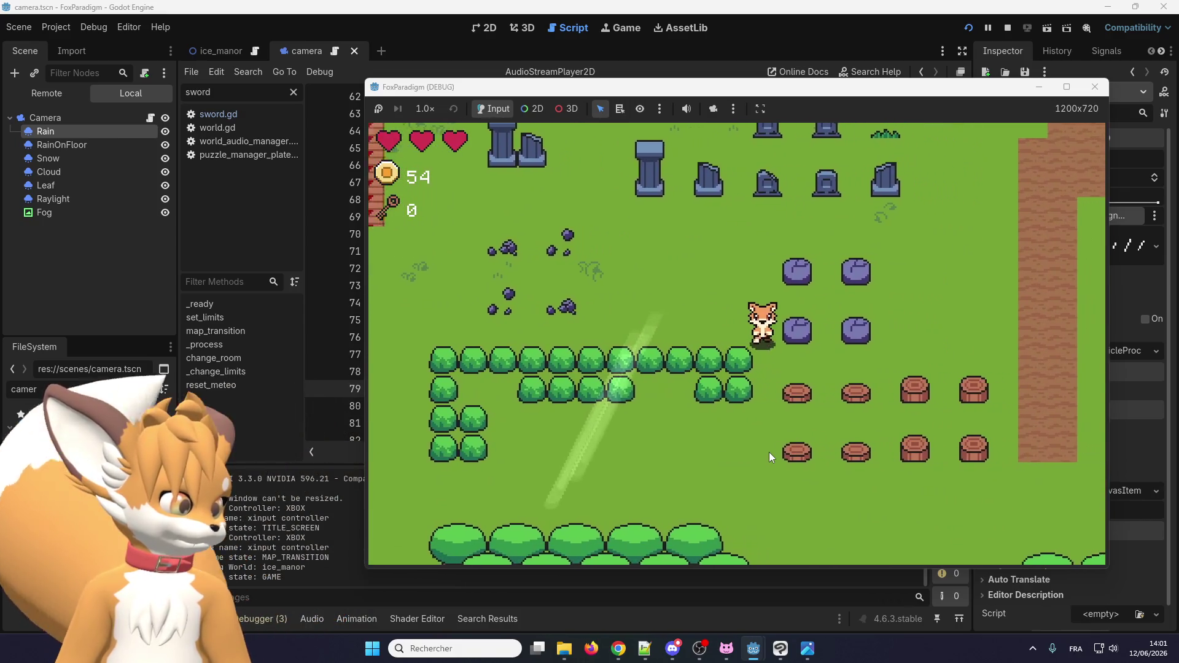
pyautogui.press('Down')
pyautogui.press('Left')
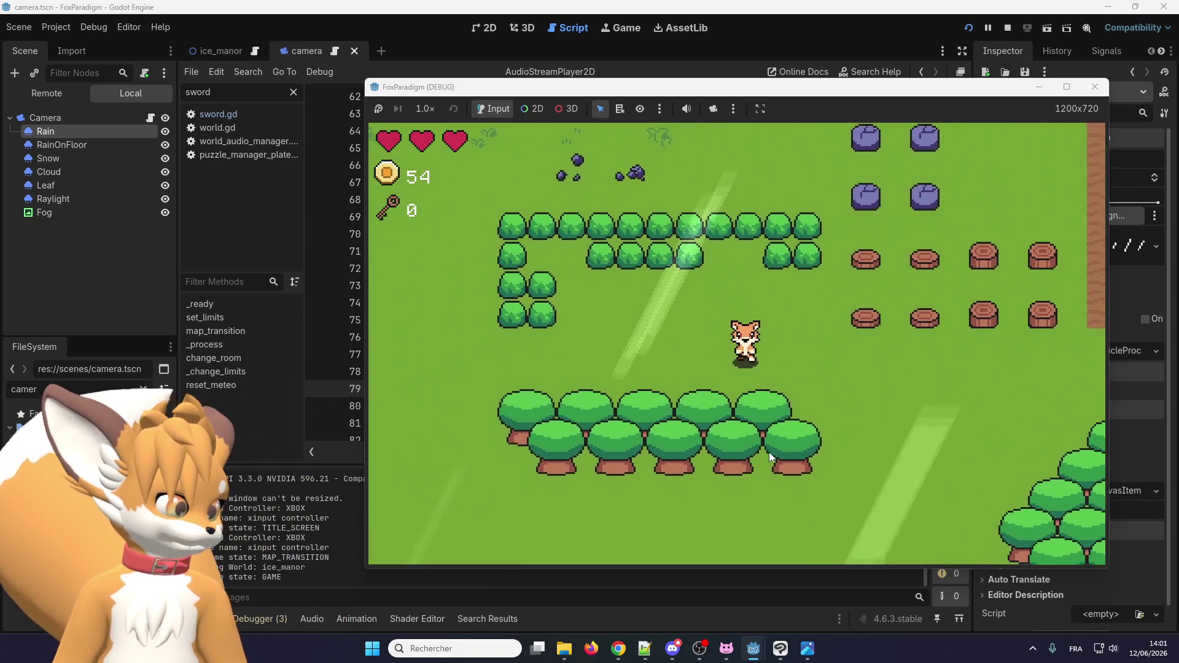
pyautogui.press('Down')
pyautogui.press('Right')
pyautogui.press('Right')
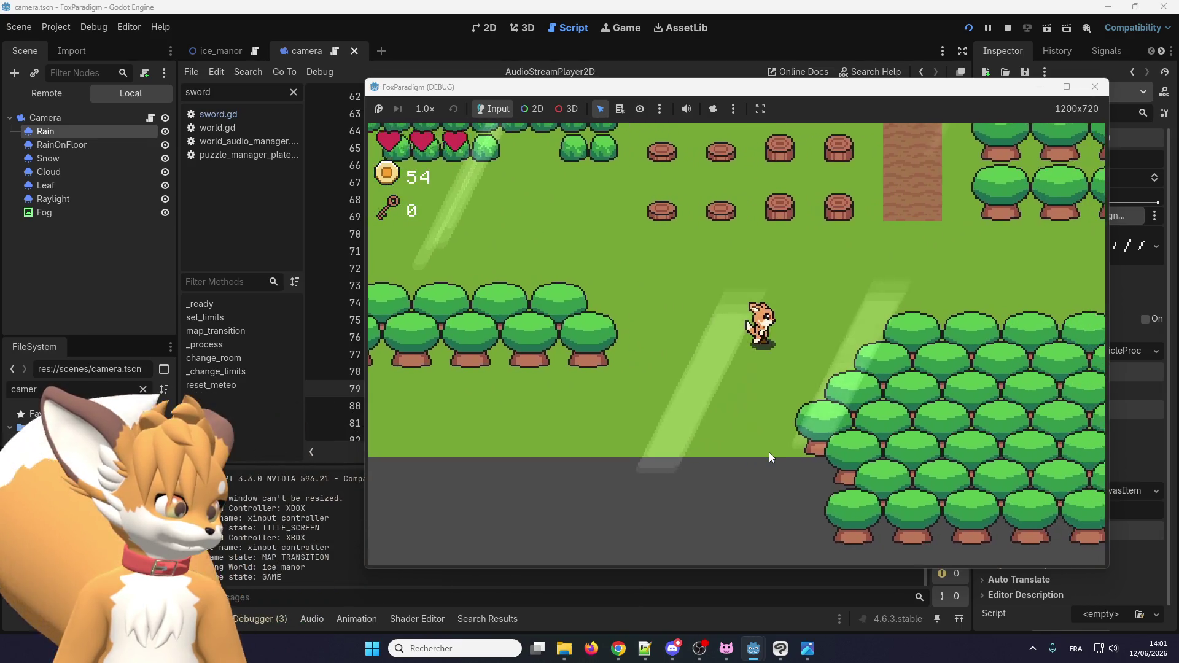
pyautogui.press('Up')
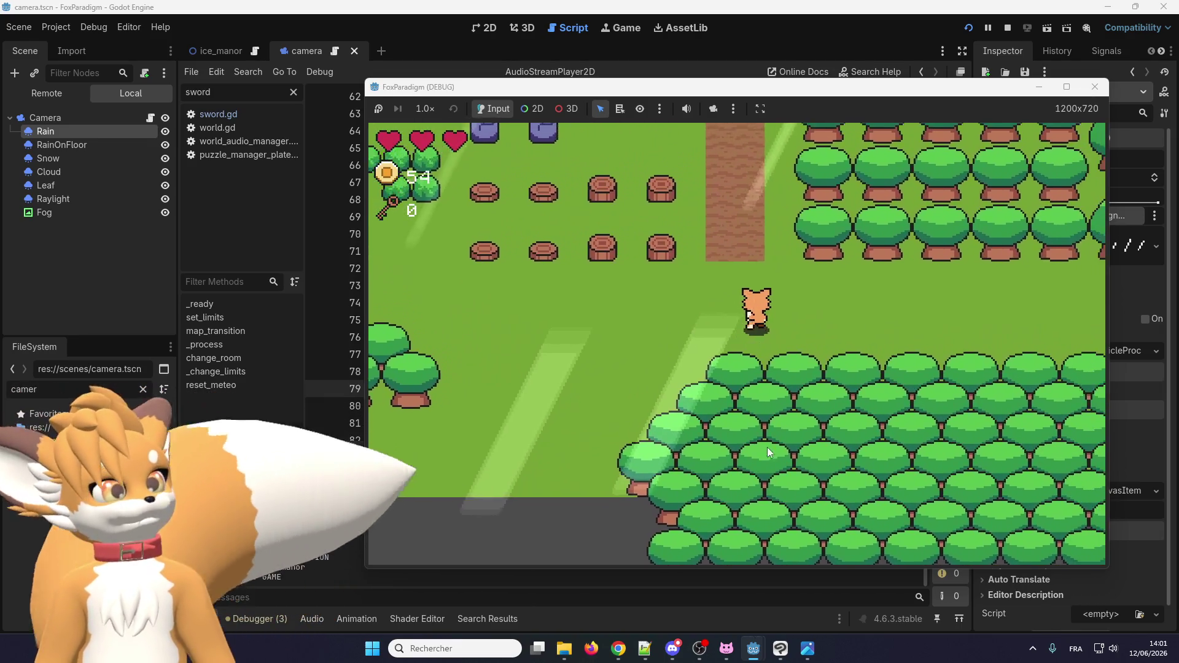
pyautogui.press('Up')
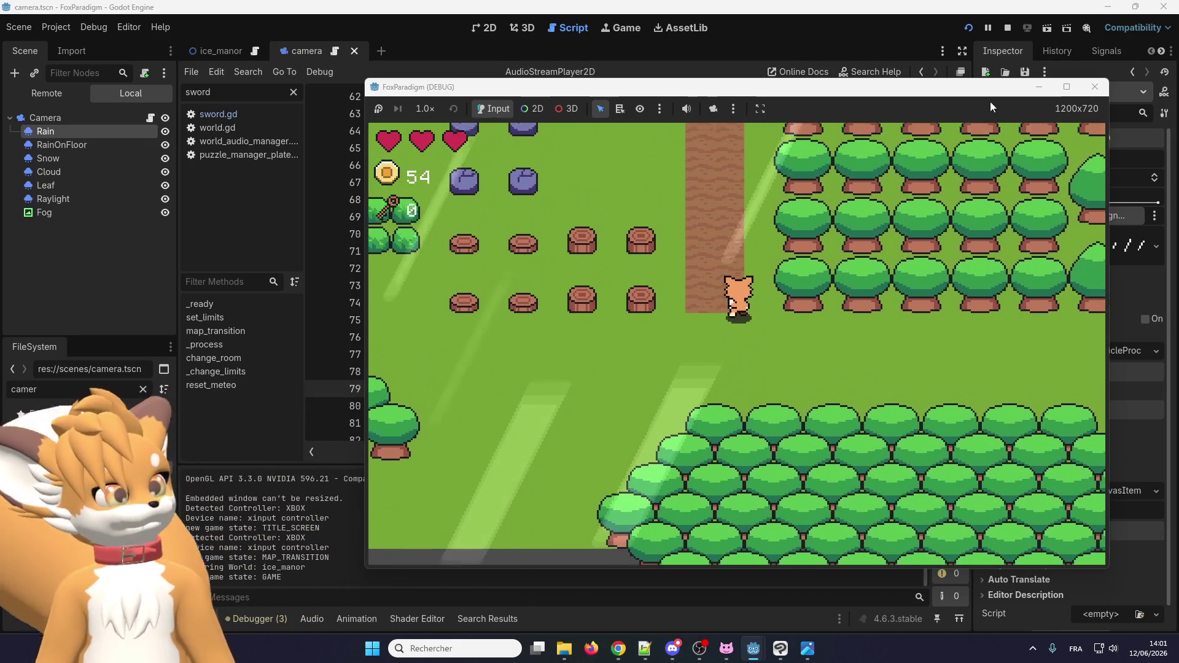
pyautogui.press('Down')
pyautogui.press('Left')
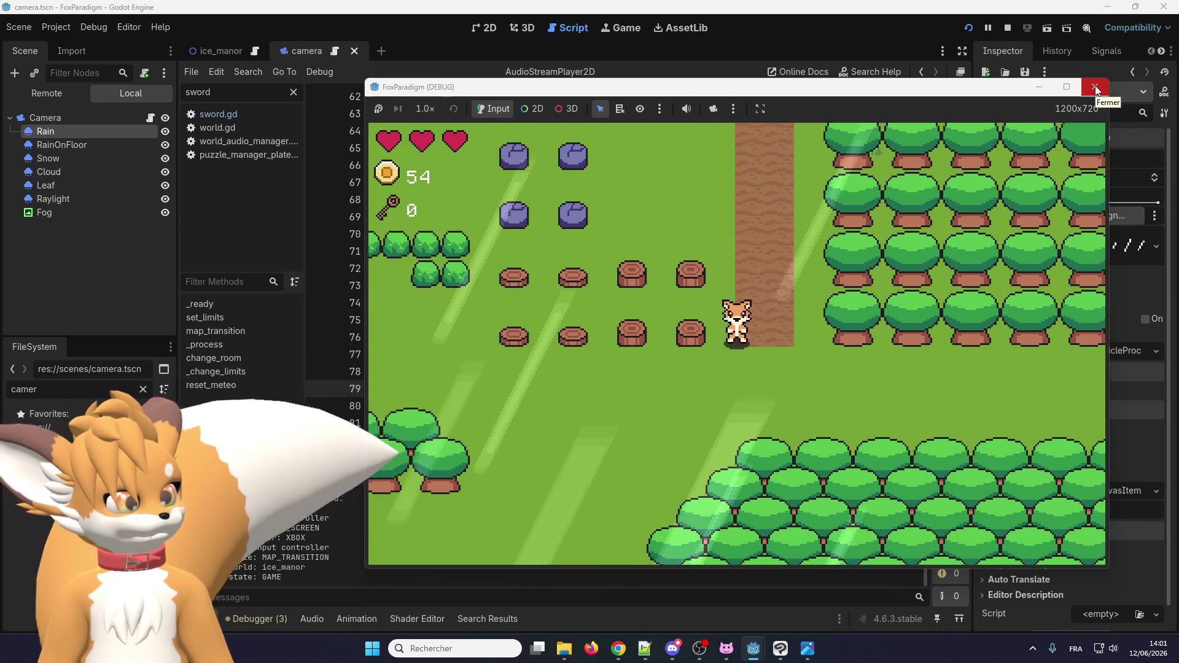
pyautogui.click(1095, 88)
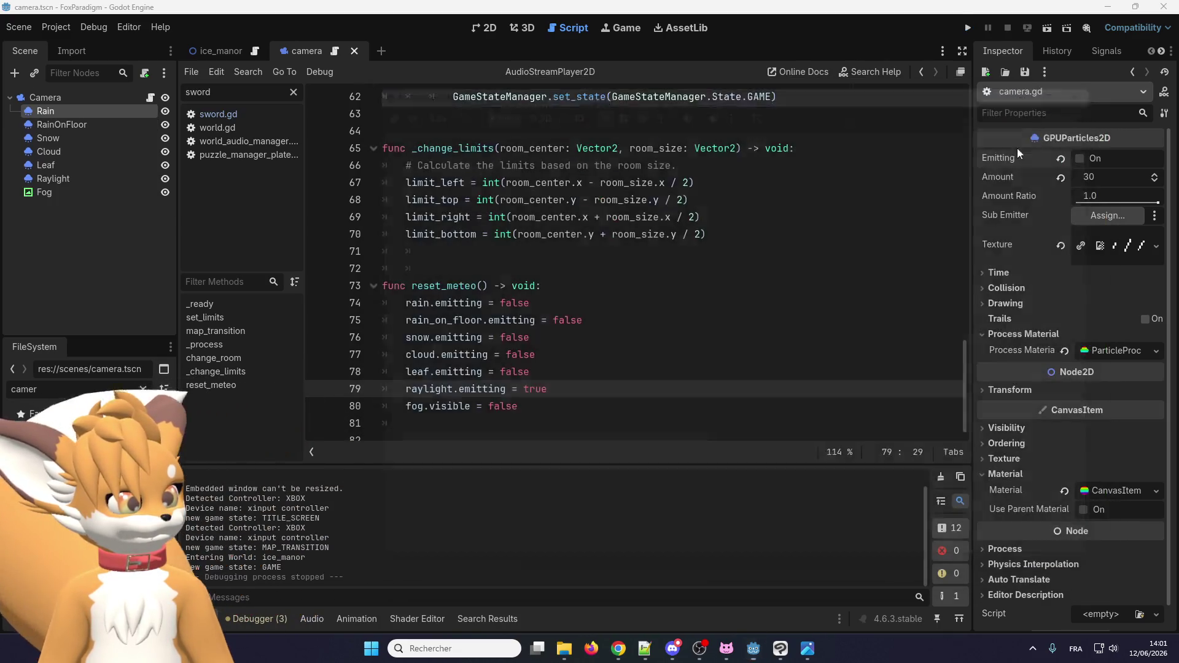
# Set fog visibility to true and raylight emission to false in reset_meteo.
pyautogui.click(522, 390)
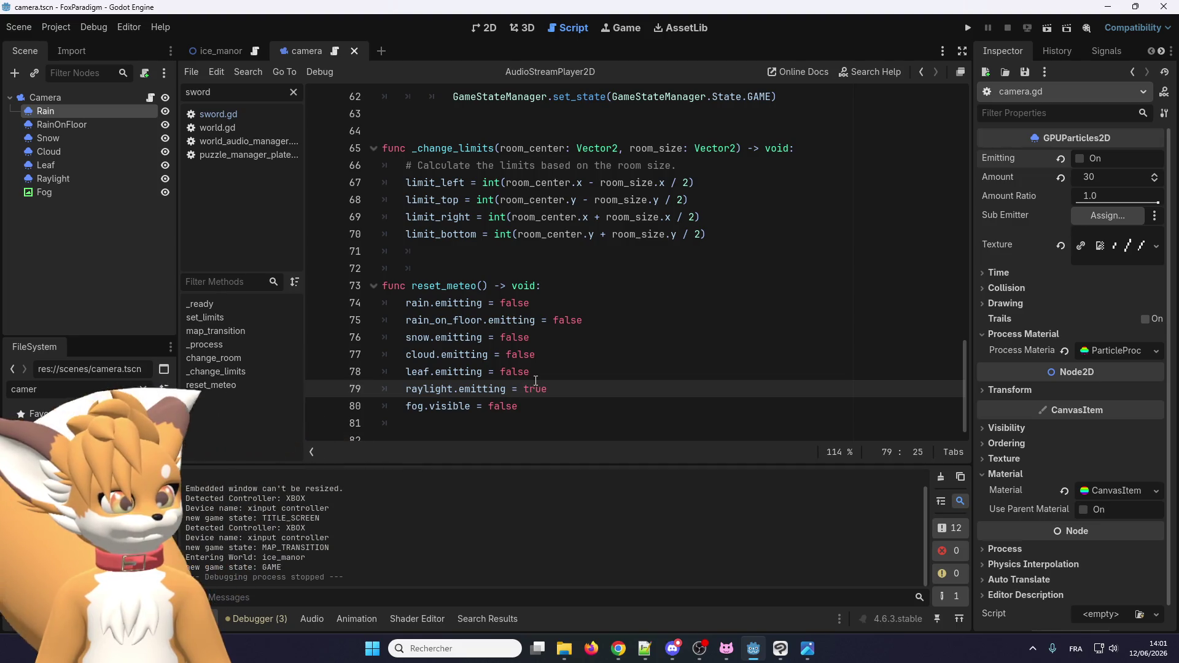
pyautogui.doubleClick(504, 406)
pyautogui.write('true')
pyautogui.doubleClick(535, 389)
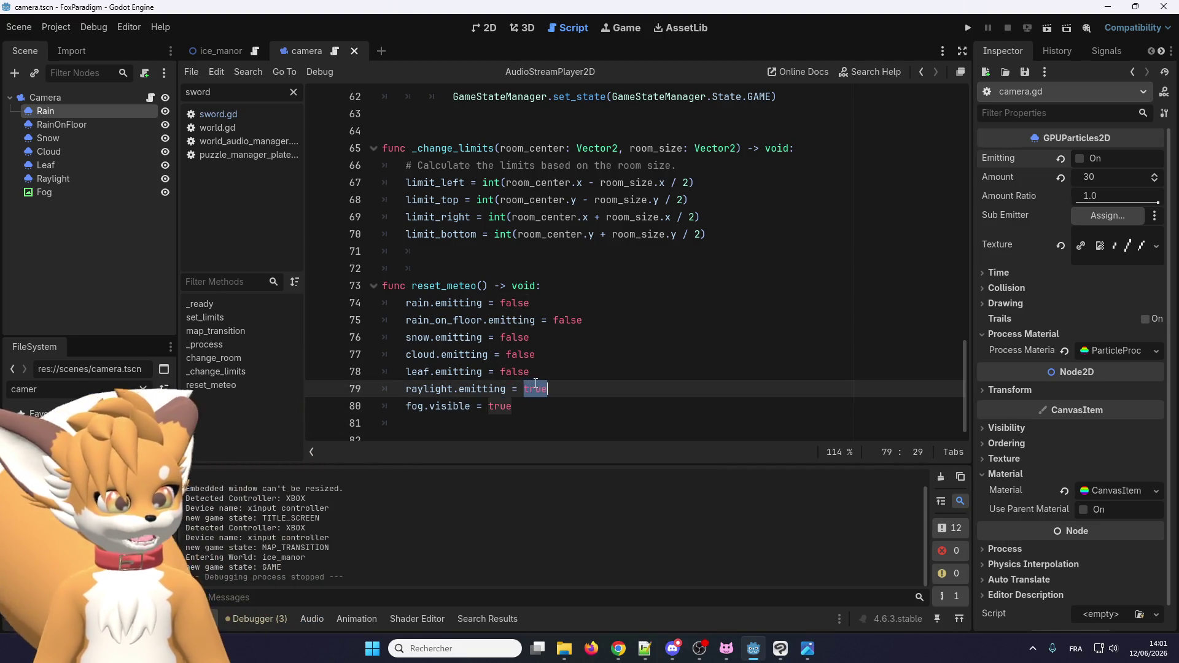
pyautogui.write('f')
# Run the game with F5 and walk the fox through the fog along the dirt path, then stop it.
pyautogui.press('F5')
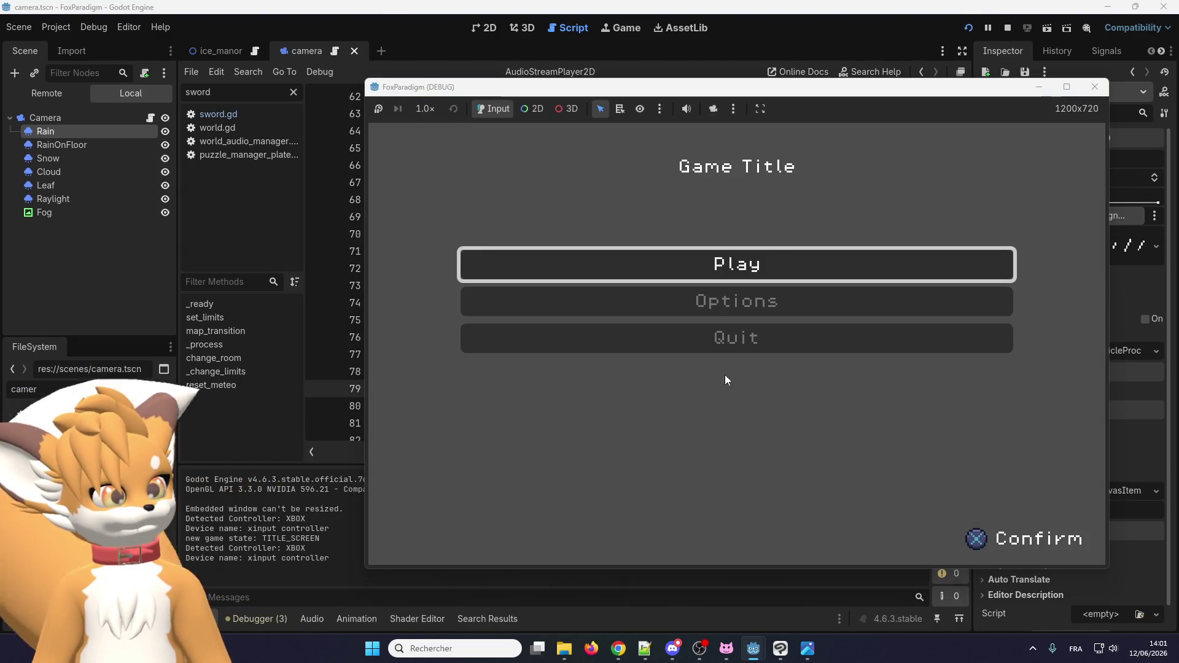
pyautogui.press('Return')
pyautogui.press('Return')
pyautogui.press('Down')
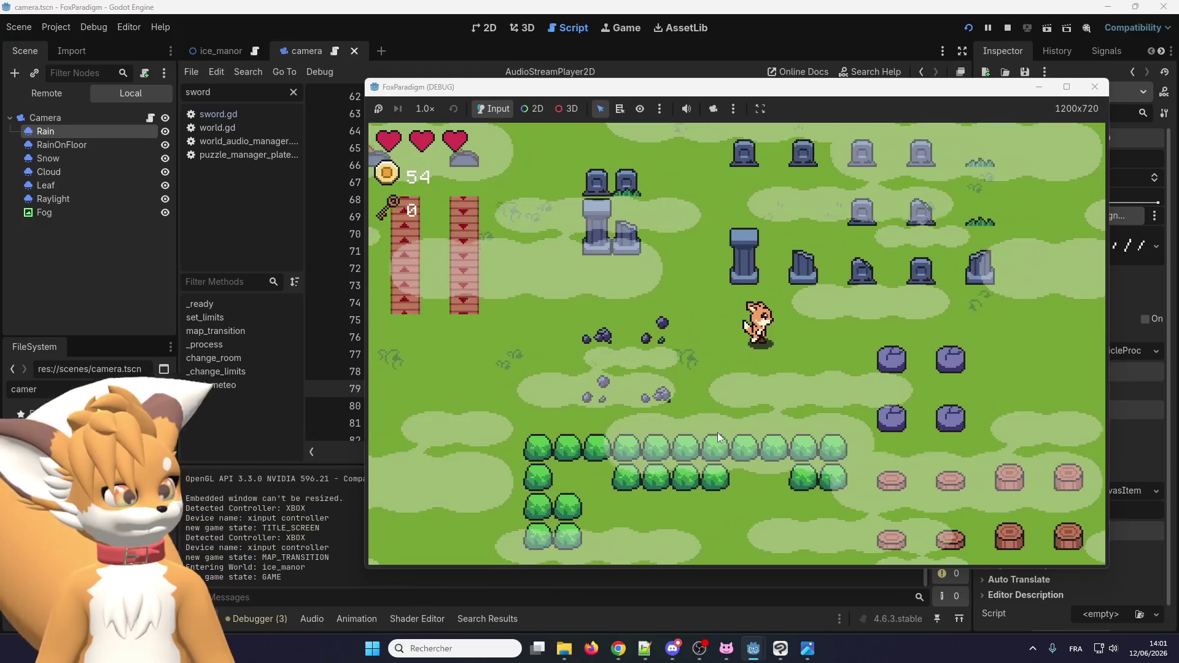
pyautogui.press('Right')
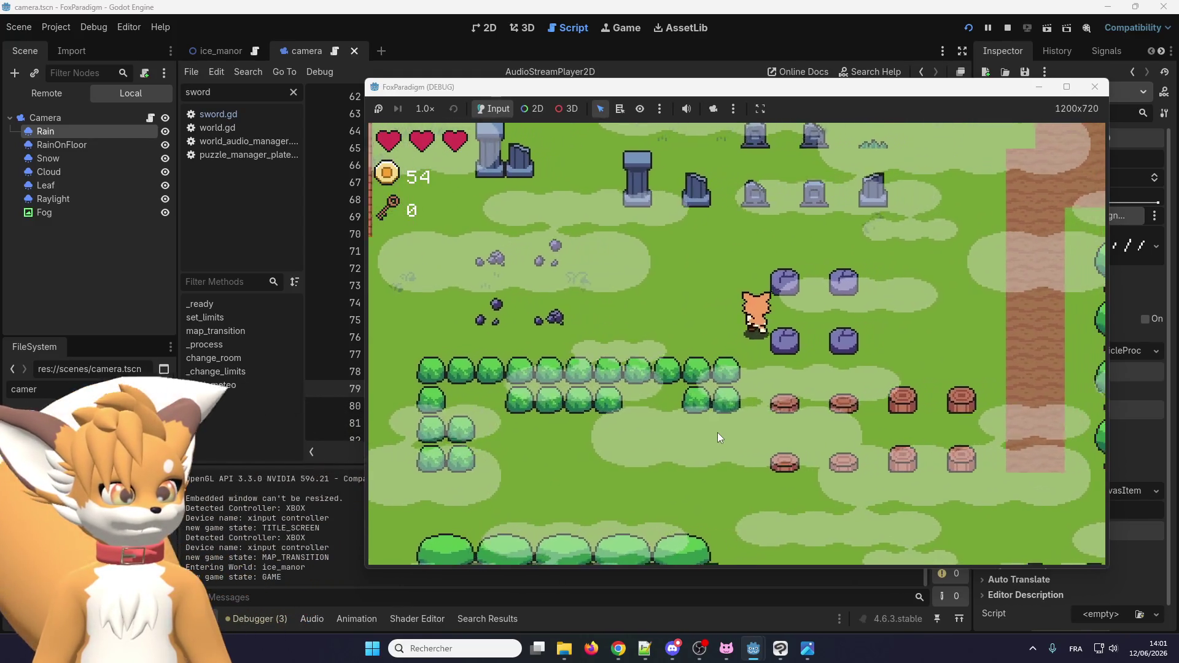
pyautogui.press('Right')
pyautogui.press('Down')
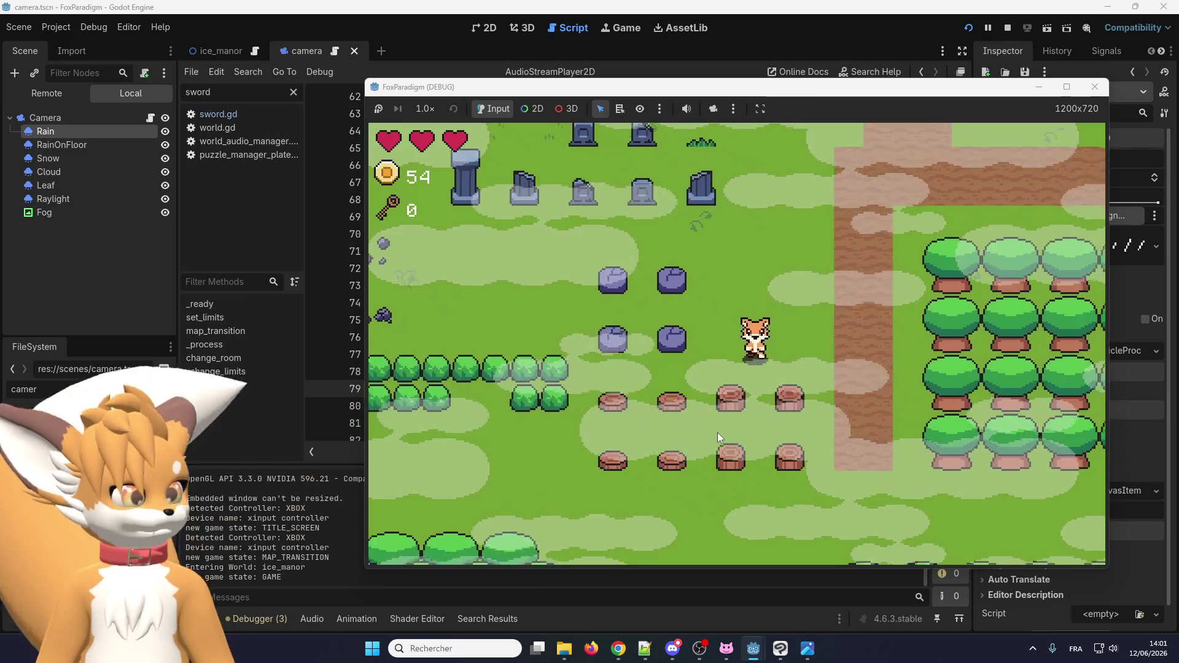
pyautogui.press('Down')
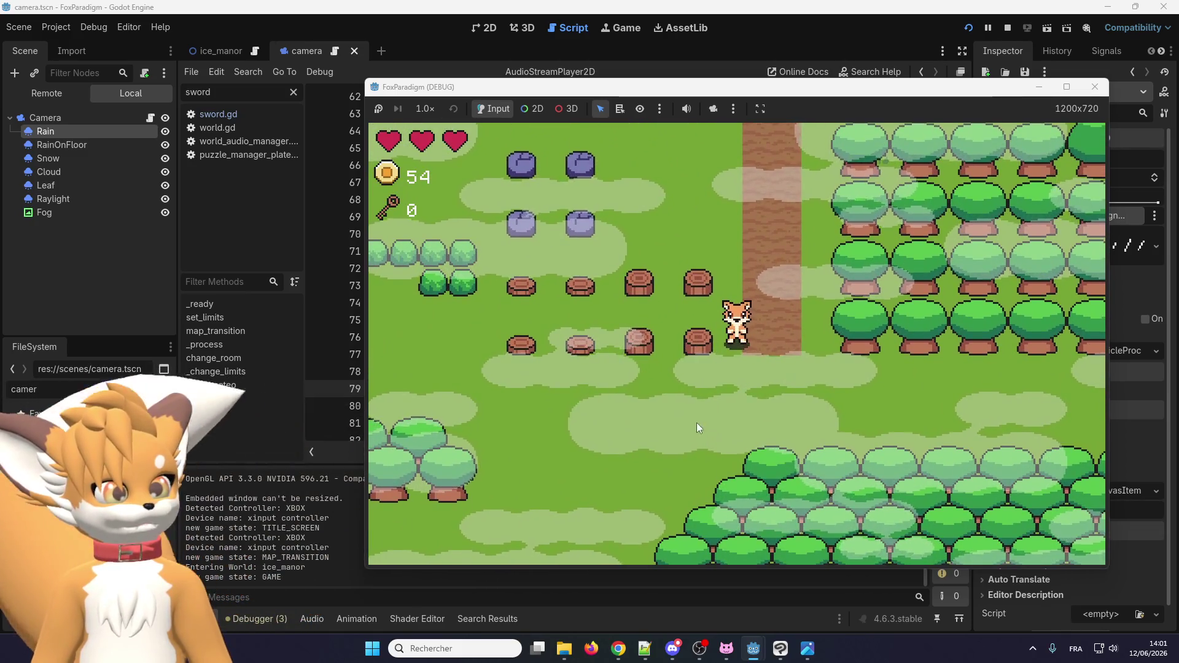
pyautogui.press('Up')
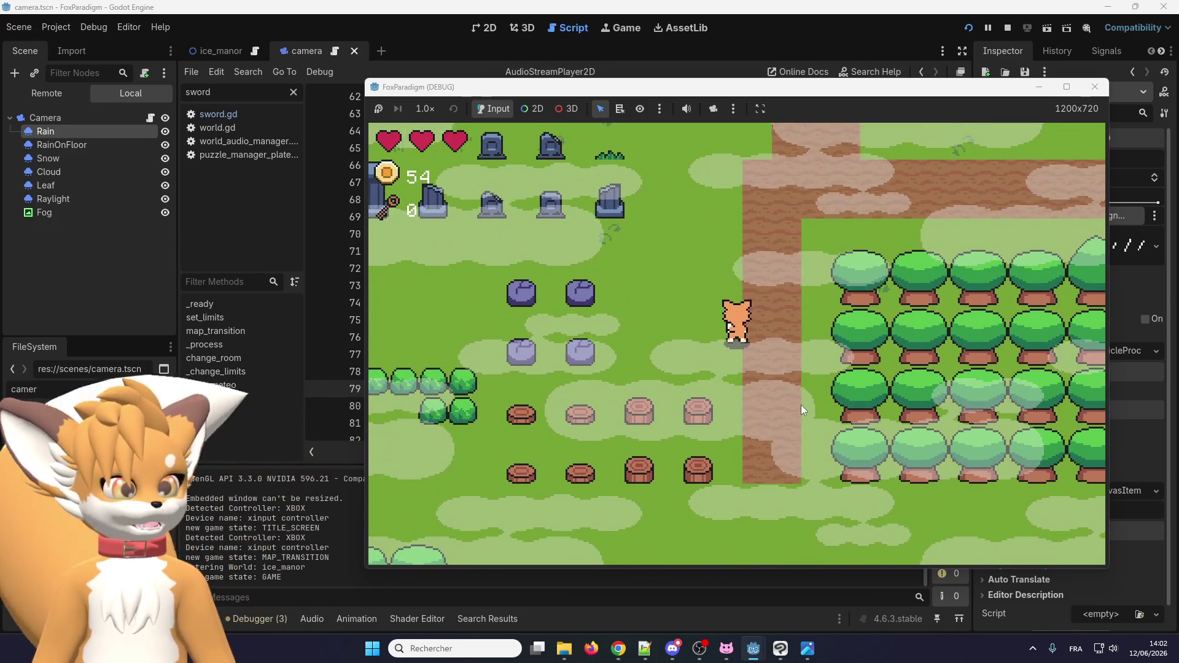
pyautogui.press('Down')
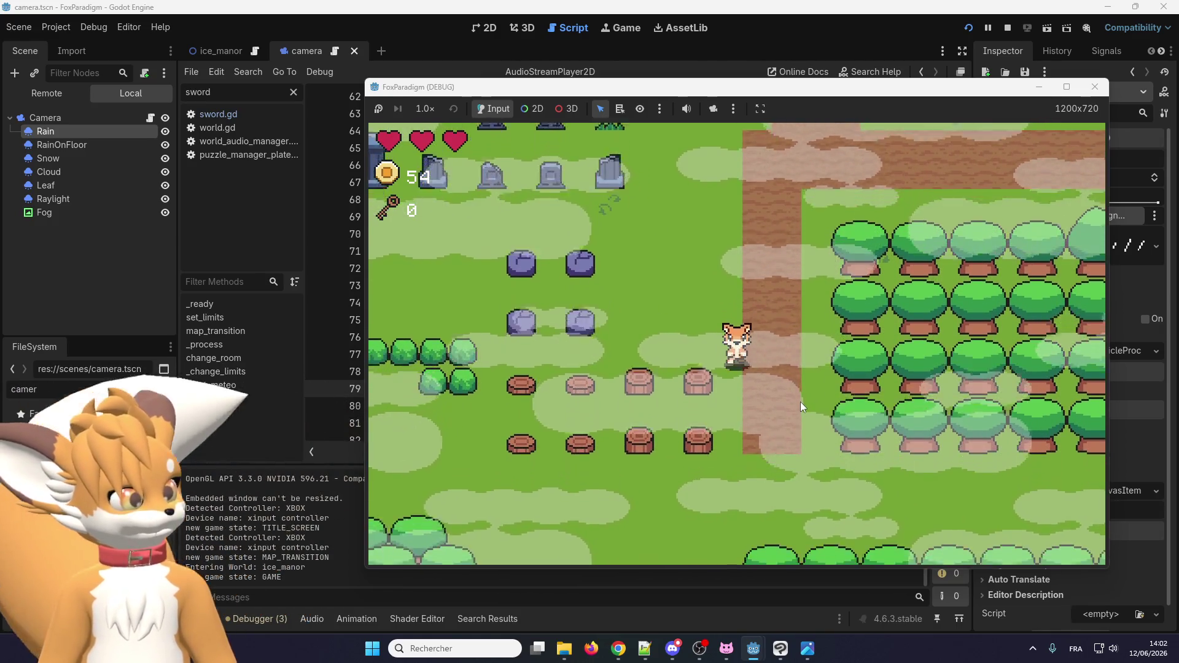
pyautogui.press('Down')
pyautogui.press('Right')
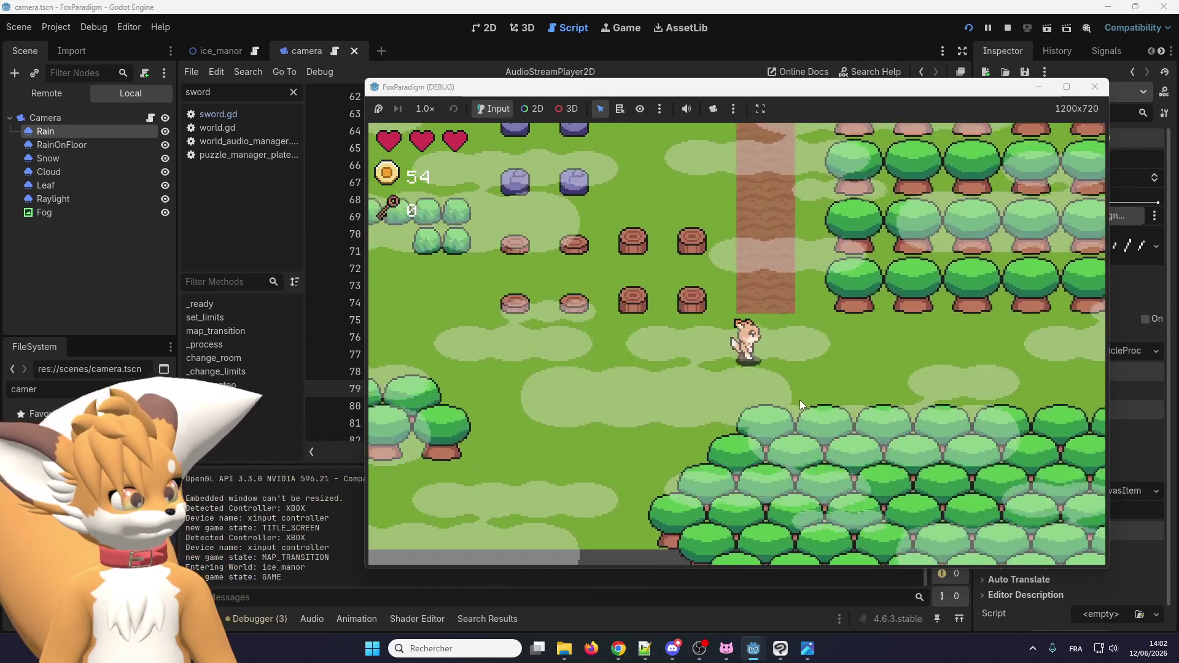
pyautogui.press('Up')
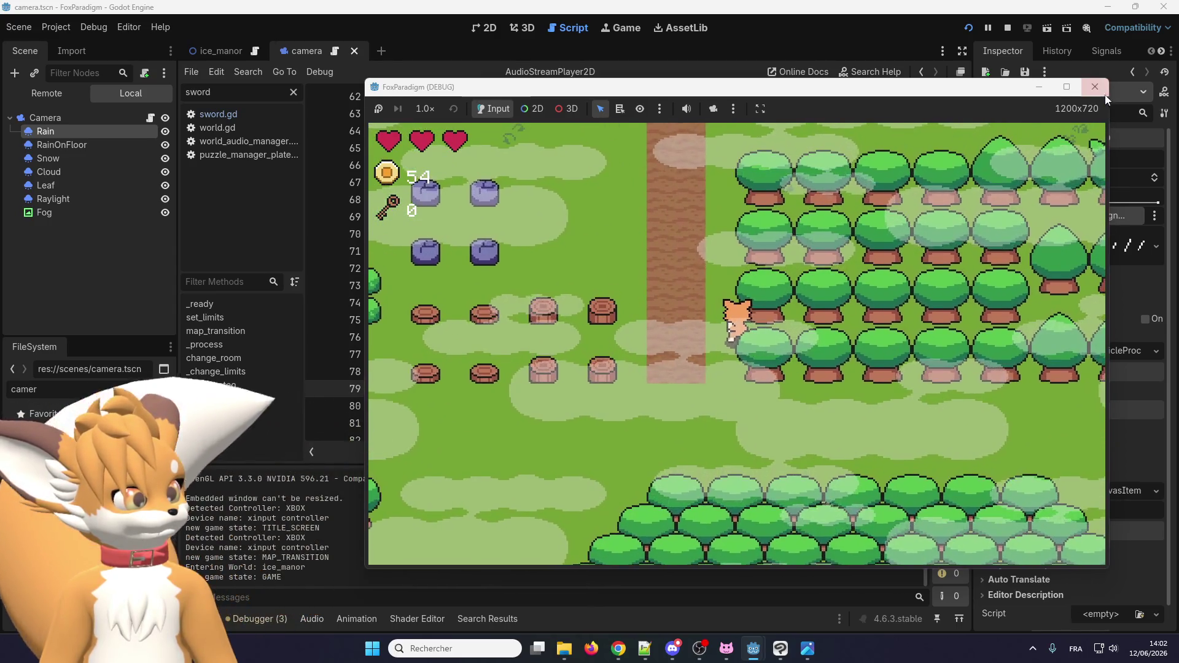
pyautogui.click(1095, 87)
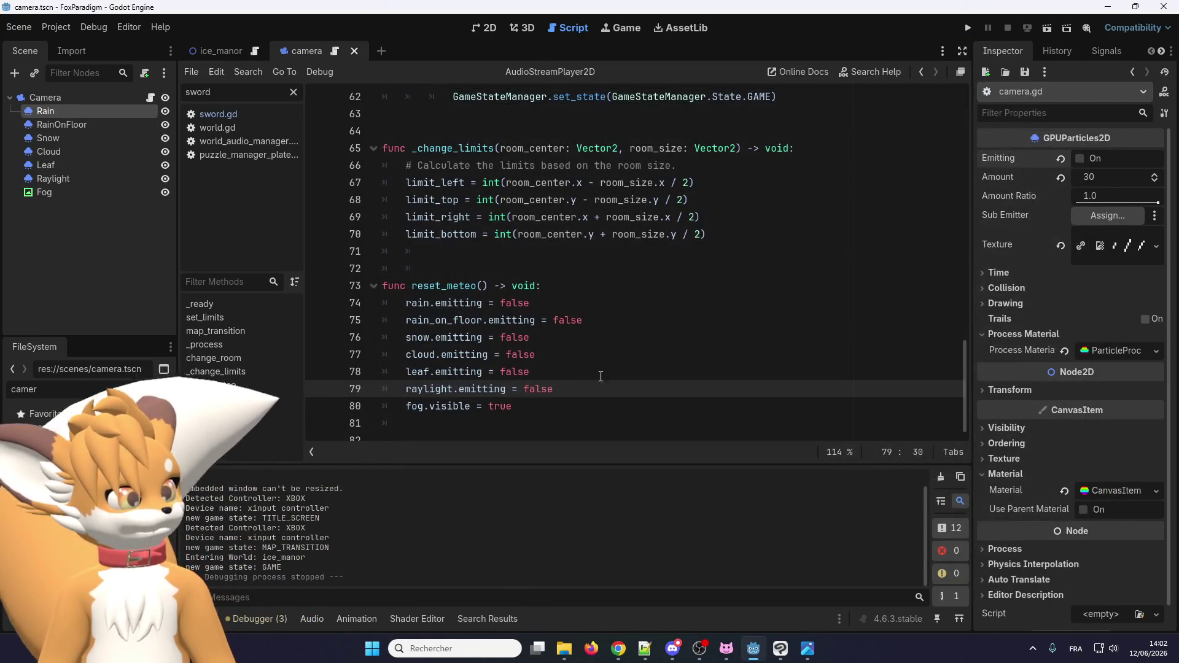
# Undo the weather-reset edits, change line 79's value to false, and save camera.gd.
pyautogui.hotkey('ctrl', 'z')
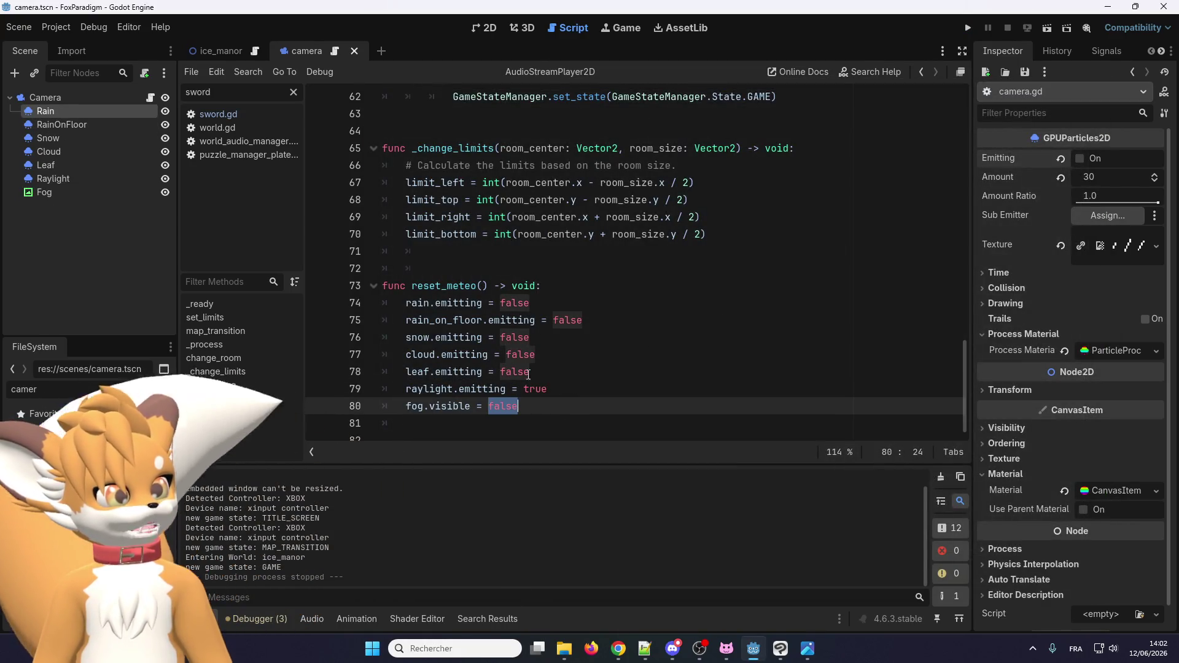
pyautogui.doubleClick(535, 389)
pyautogui.write('false')
pyautogui.hotkey('ctrl', 's')
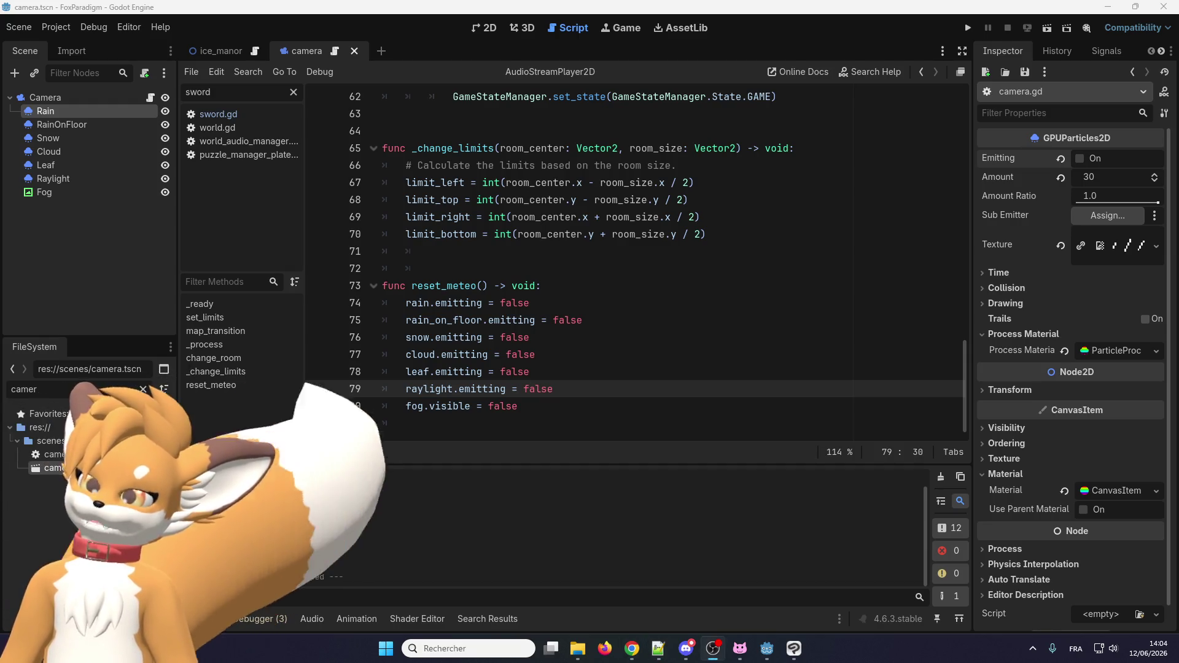
# Switch to the 2D view, close the camera scene tab, and zoom around the ice_manor tile map.
pyautogui.click(480, 29)
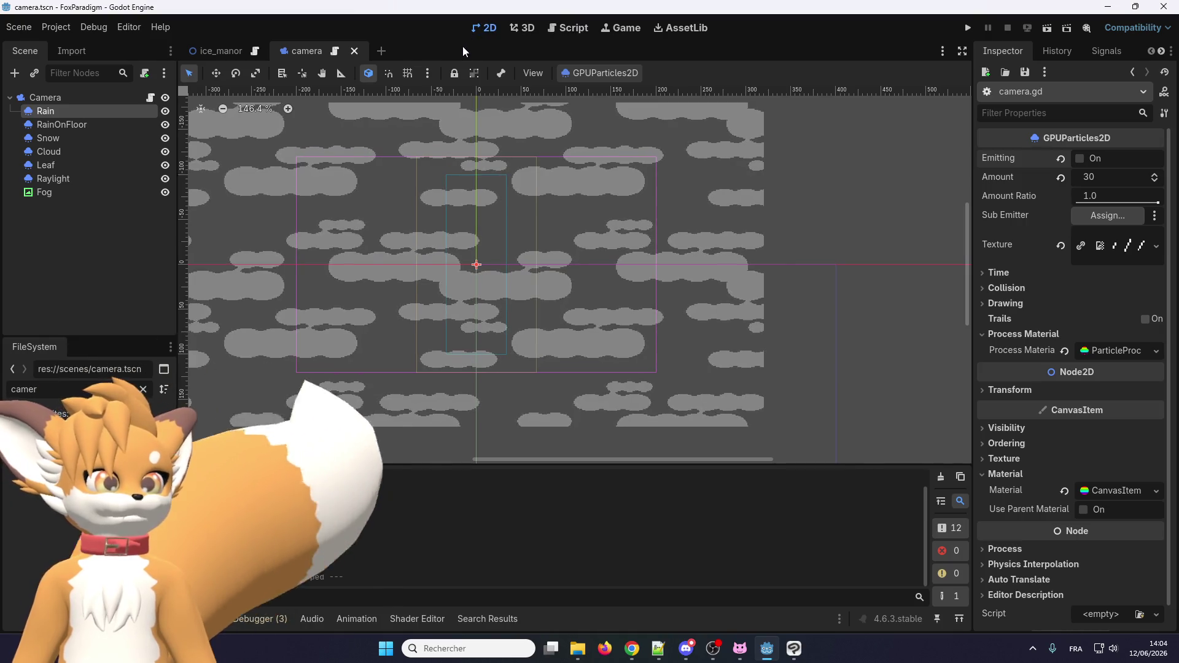
pyautogui.click(354, 51)
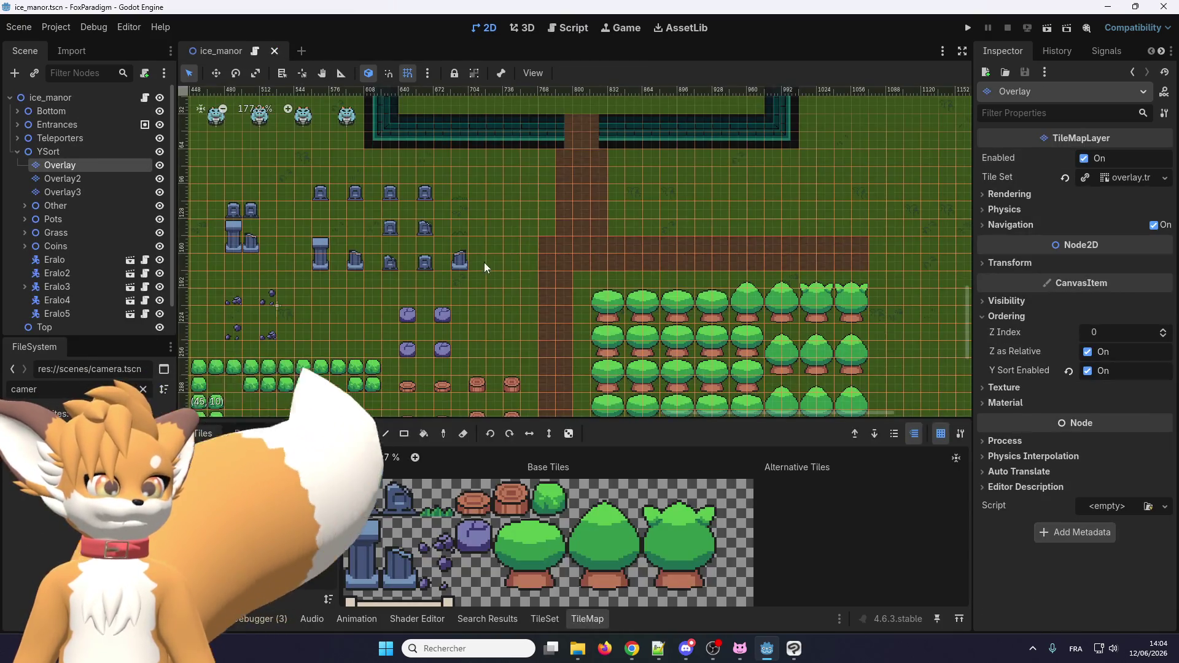
pyautogui.scroll(-4, 484, 263)
pyautogui.scroll(3, 566, 325)
pyautogui.scroll(5, 510, 291)
pyautogui.scroll(4, 495, 287)
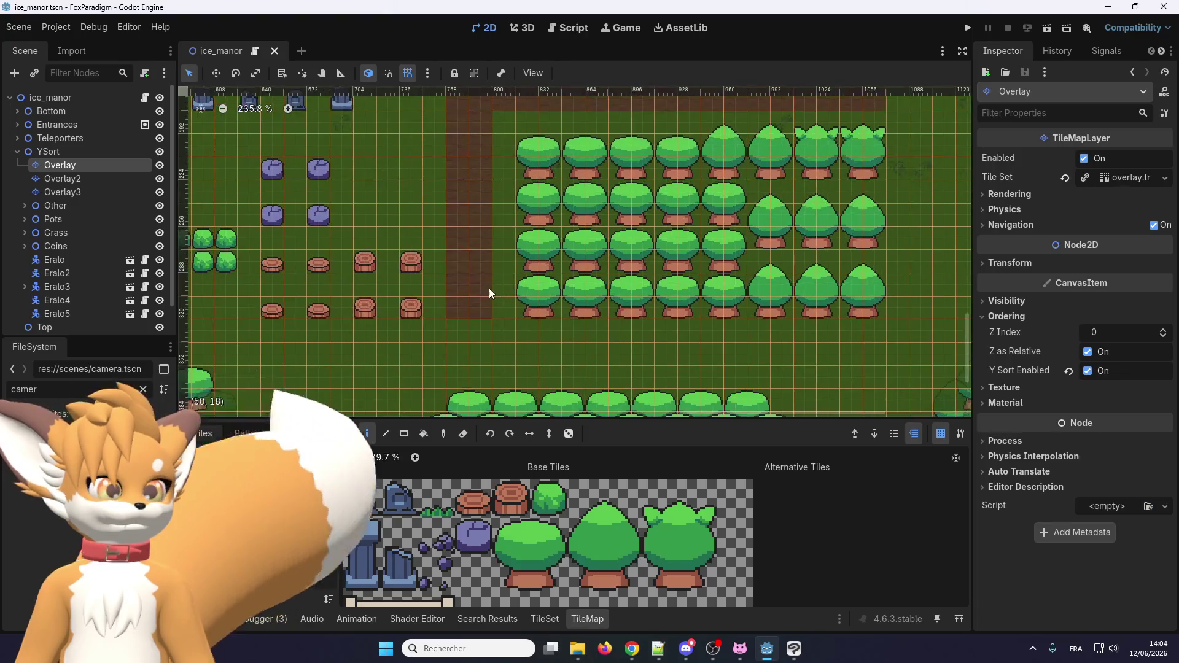
pyautogui.scroll(-8, 491, 283)
pyautogui.scroll(4, 467, 203)
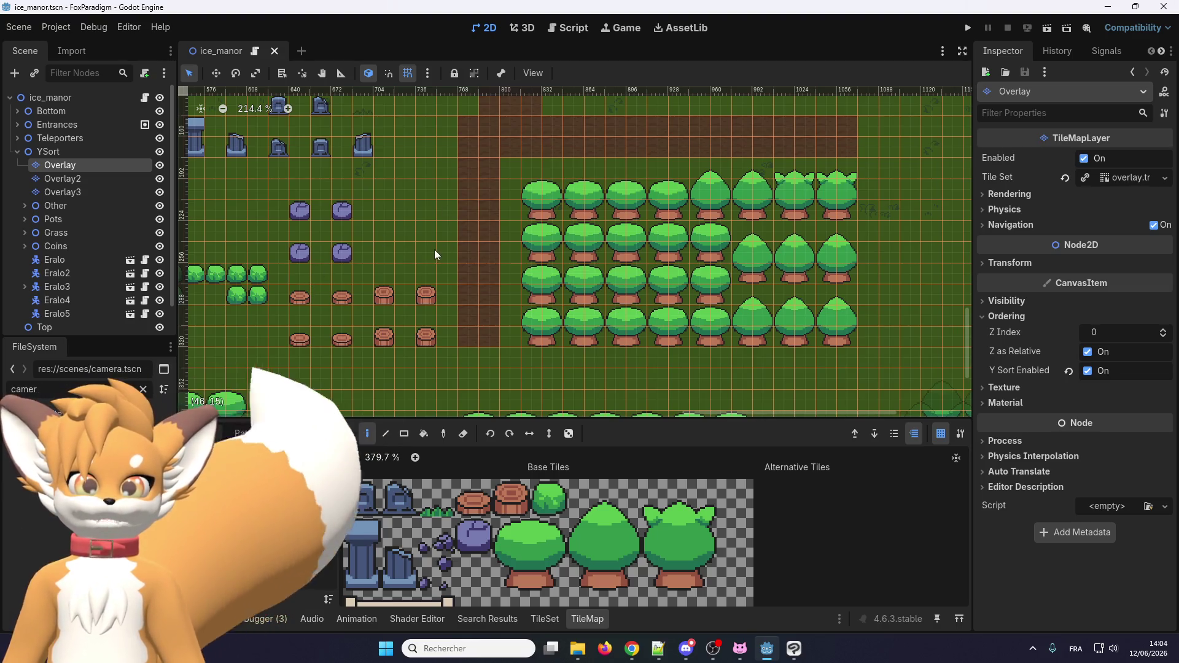
pyautogui.scroll(-5, 430, 250)
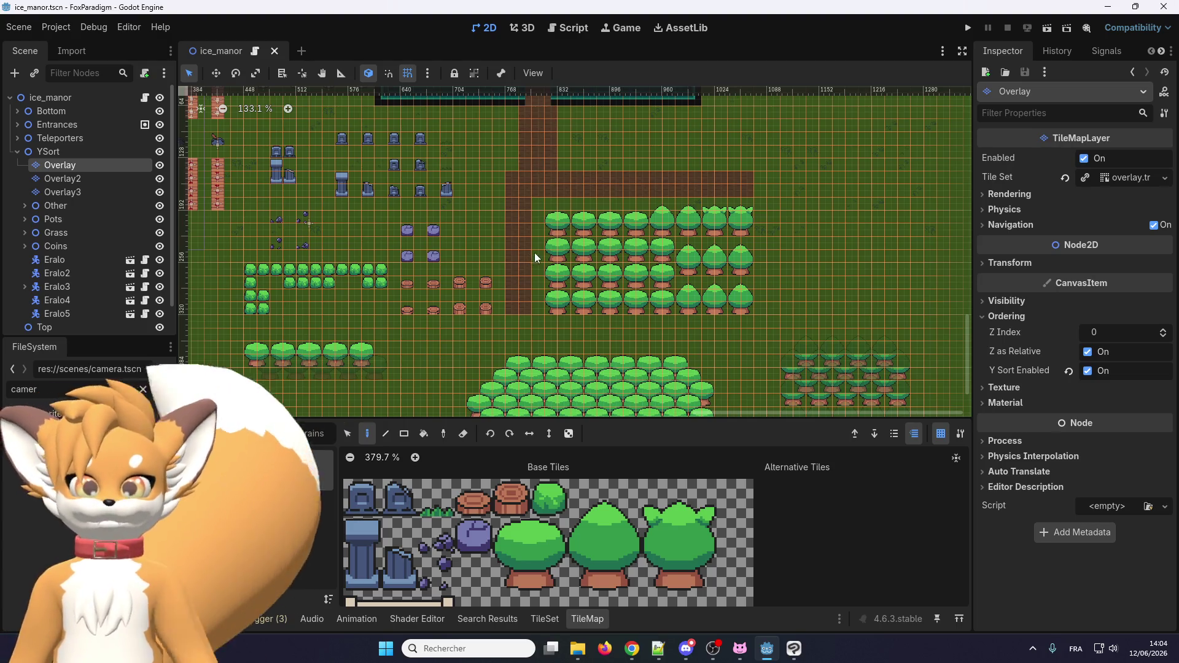
# Run the project in debug mode and load the Ice Manor save past the title screen.
pyautogui.click(970, 27)
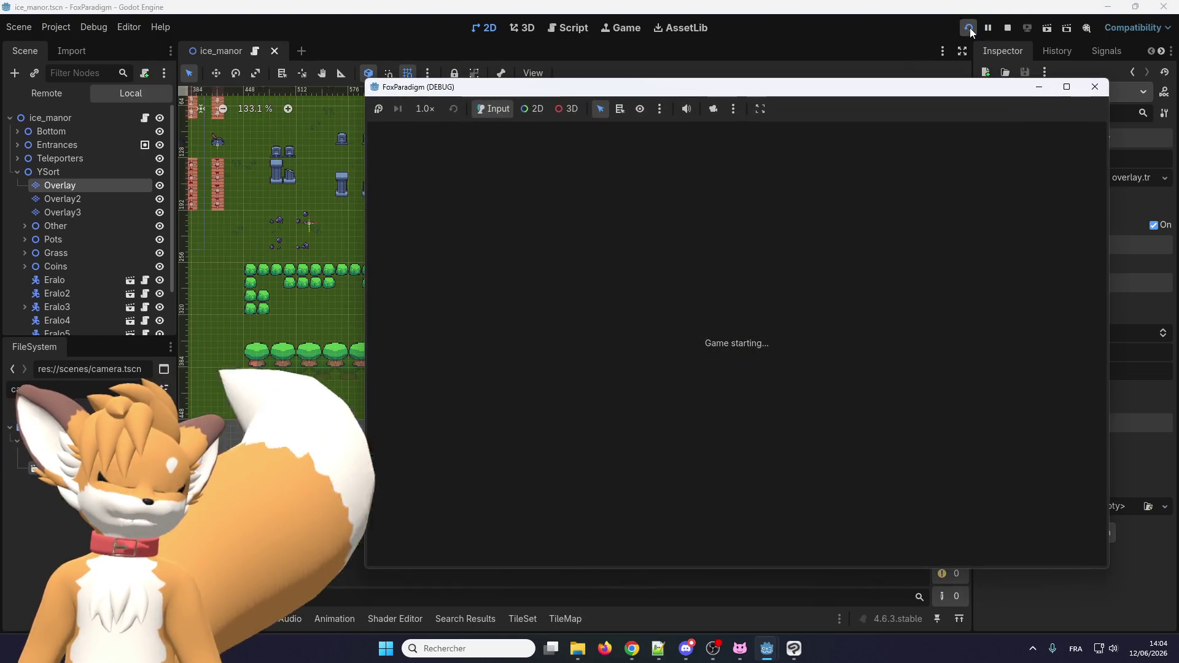
pyautogui.press('Return')
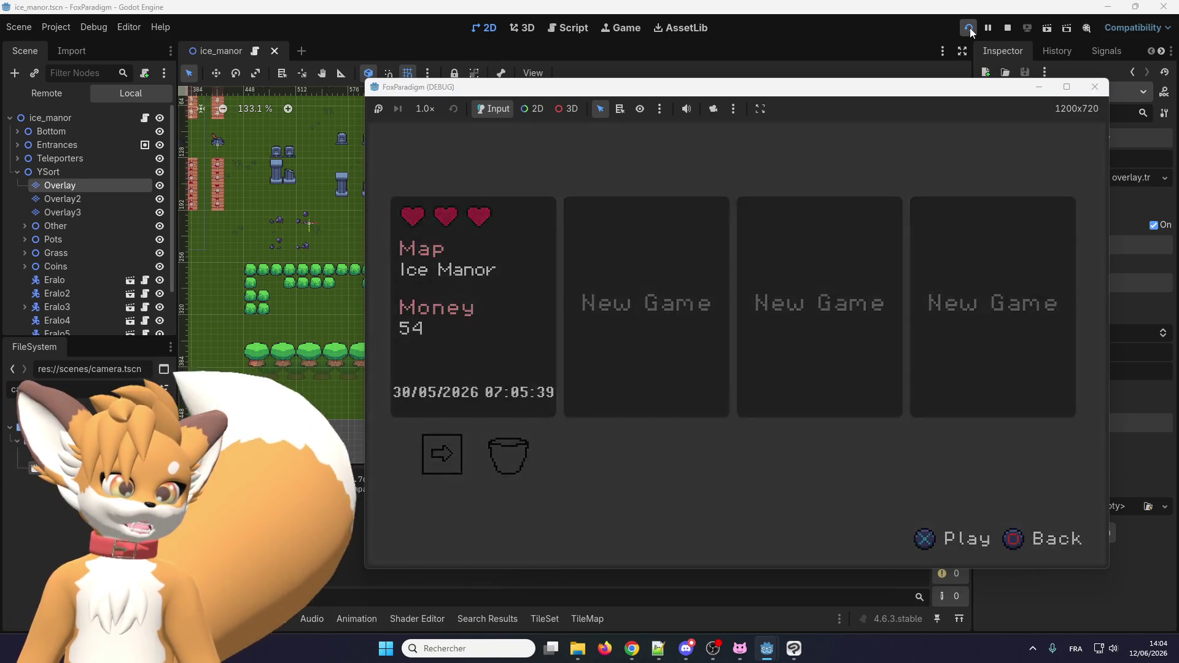
pyautogui.press('Return')
# Walk the fox right, then up-left to the gravestones, and swing its sword twice.
pyautogui.press('Right')
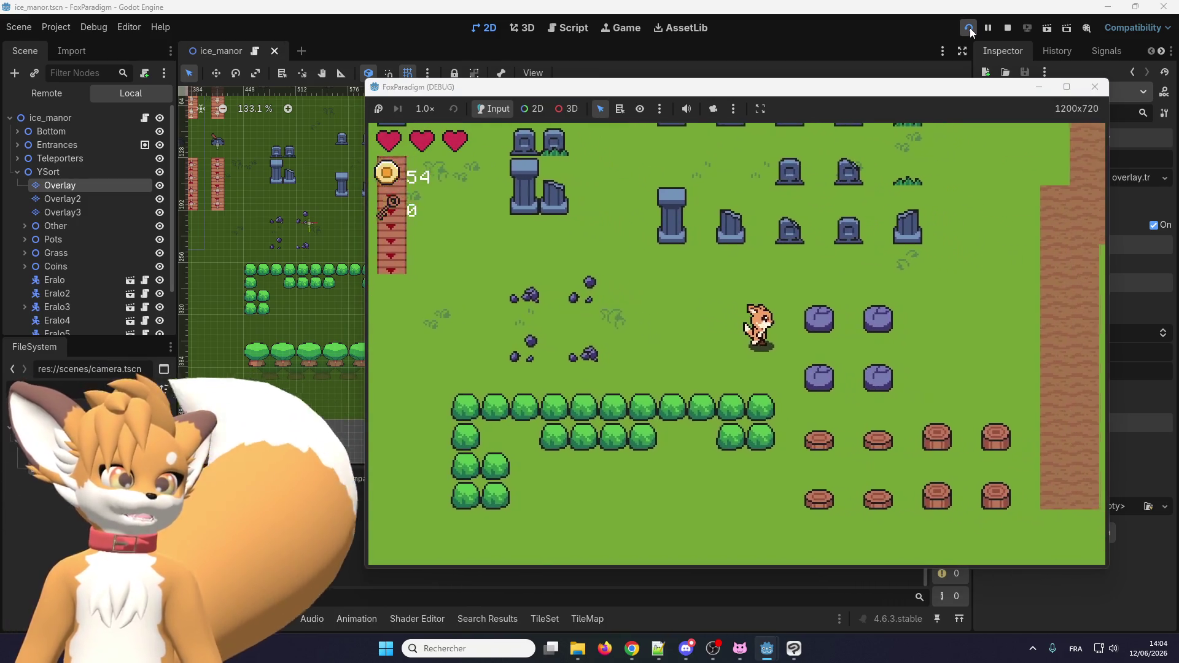
pyautogui.press('Right')
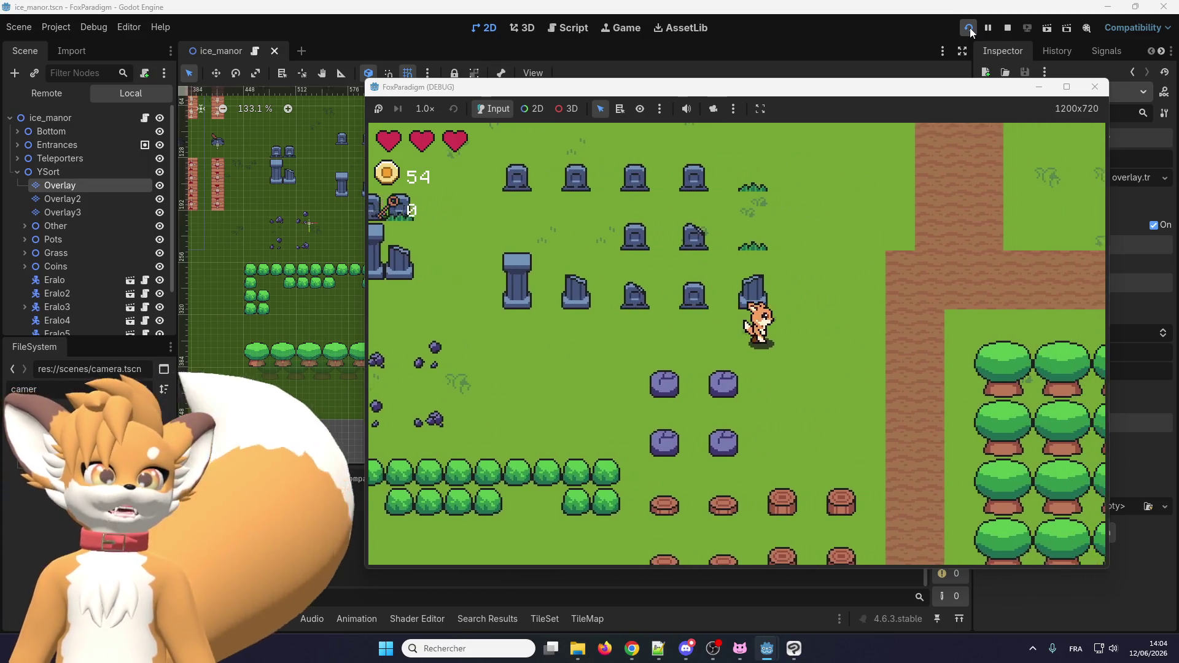
pyautogui.press('Left')
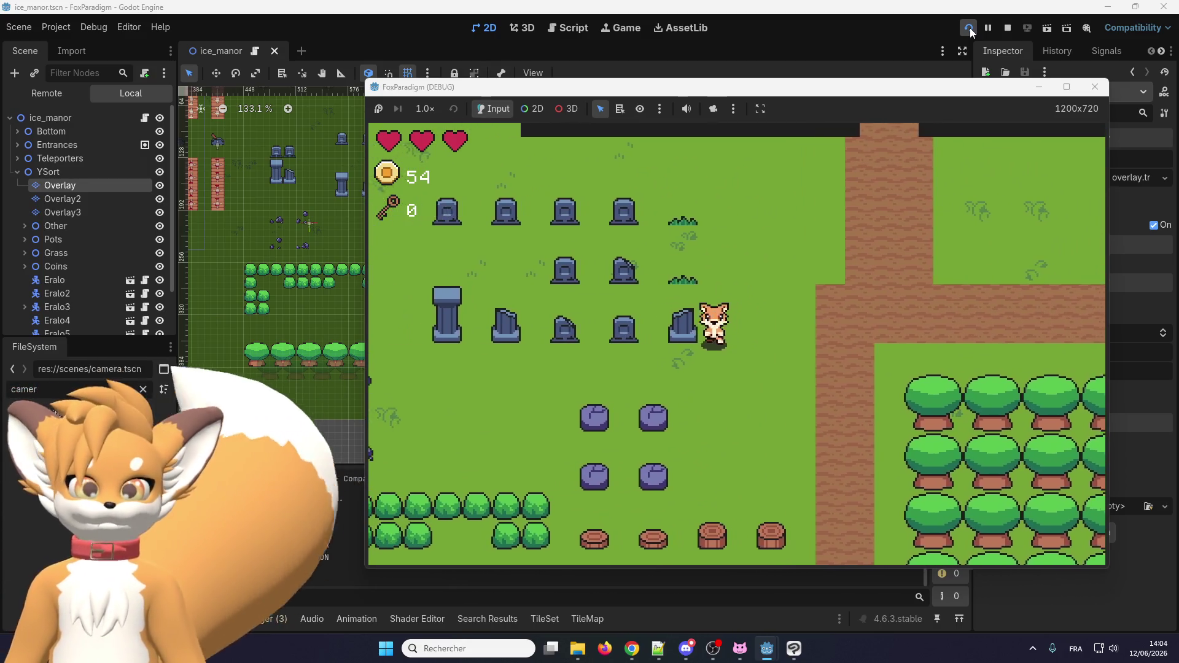
pyautogui.press('Up')
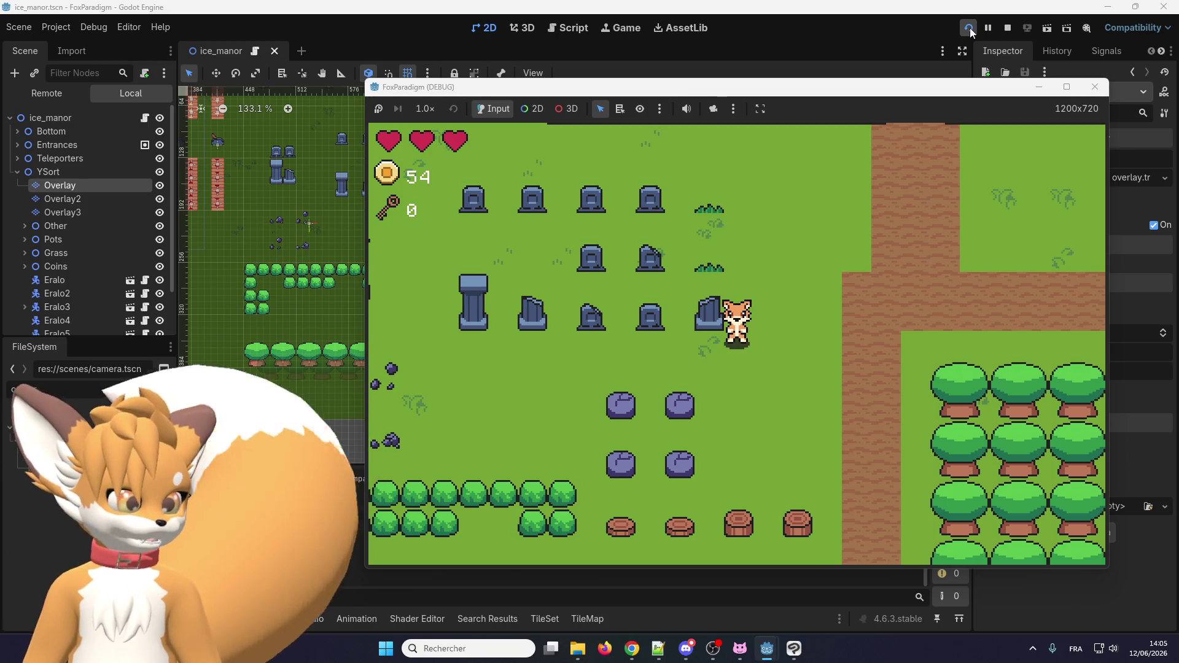
pyautogui.press('Right')
pyautogui.press('space')
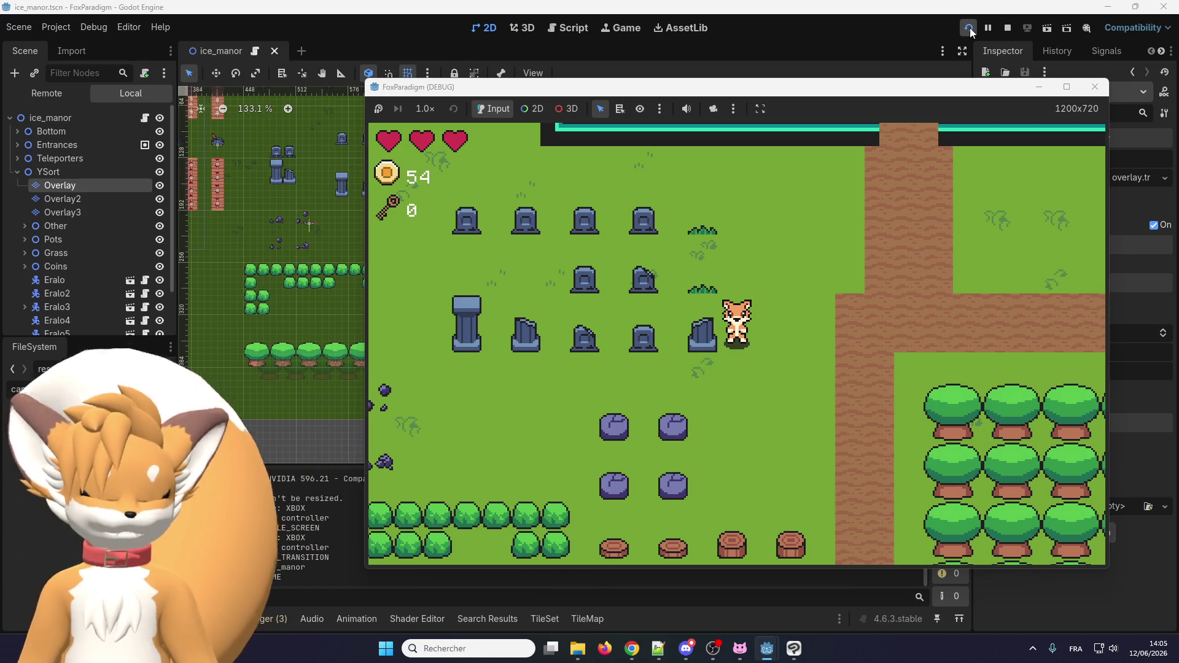
# Walk the fox down toward the stumps and forest, then back up the path.
pyautogui.press('Left')
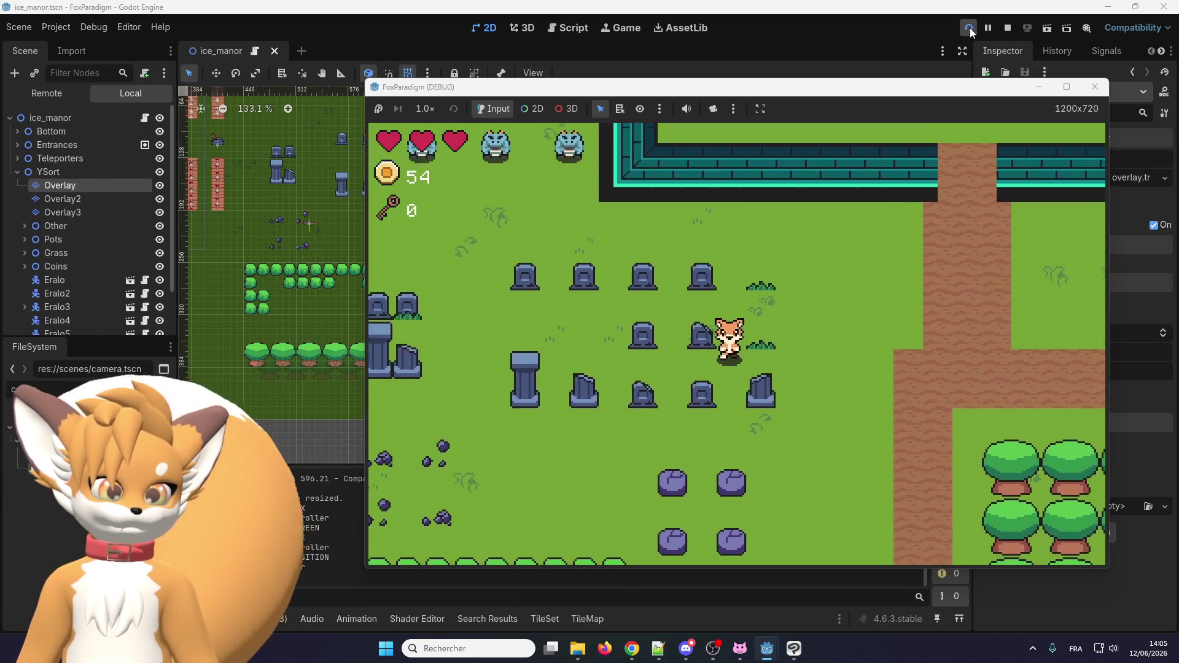
pyautogui.press('Down')
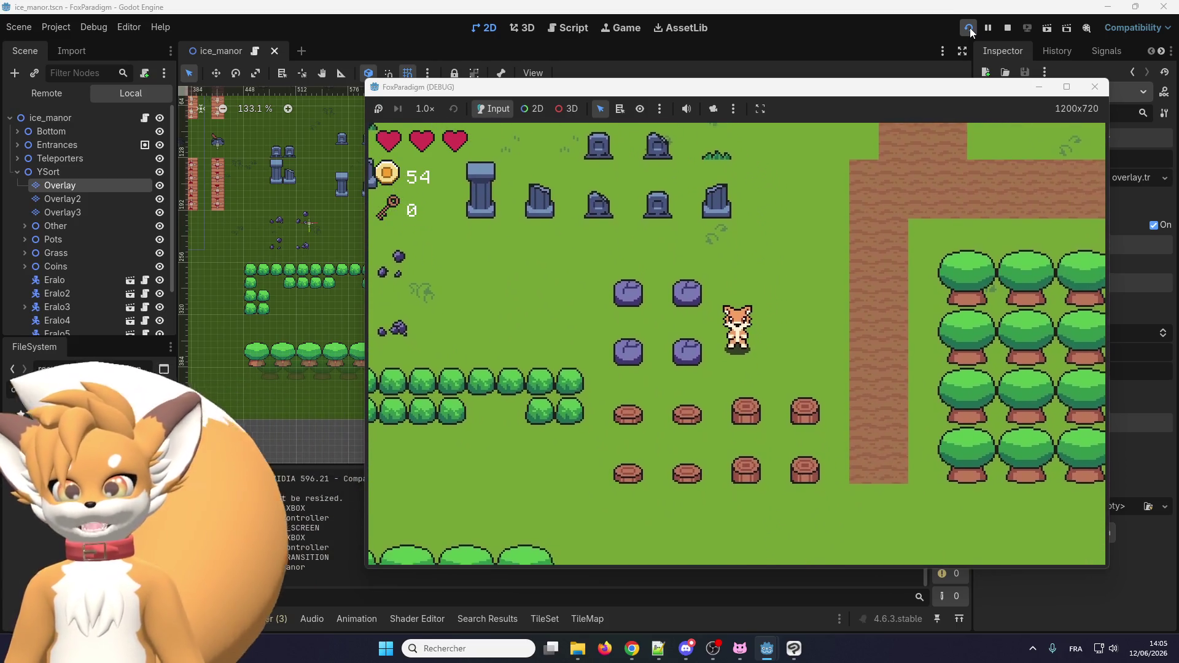
pyautogui.press('Right')
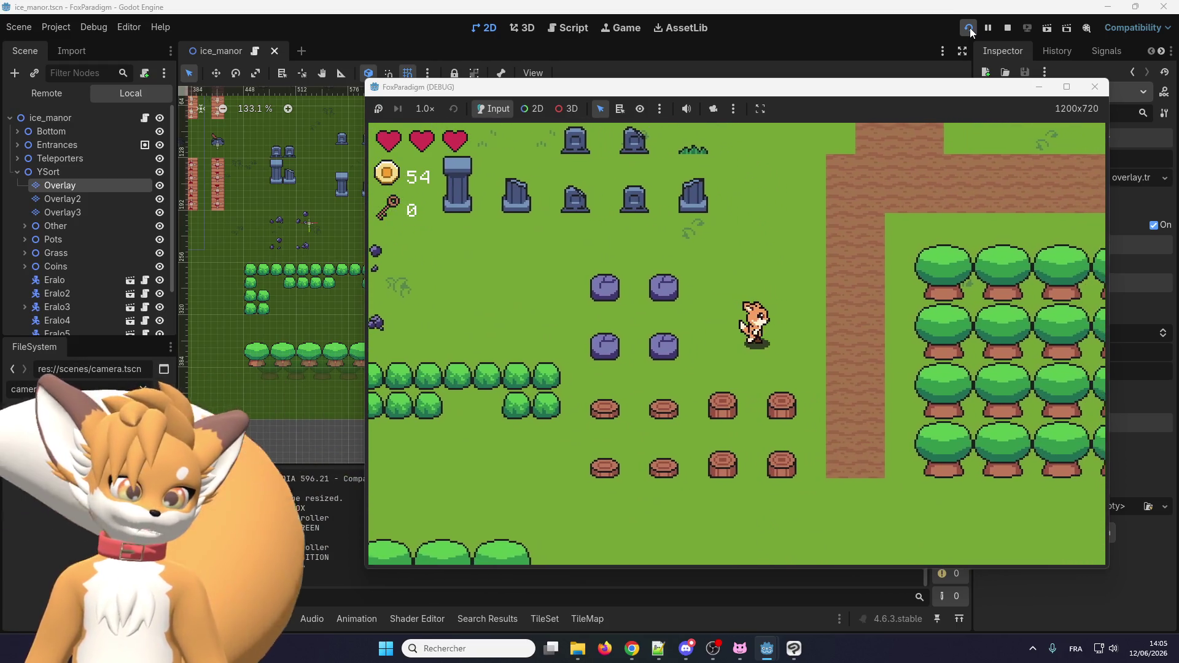
pyautogui.press('Down')
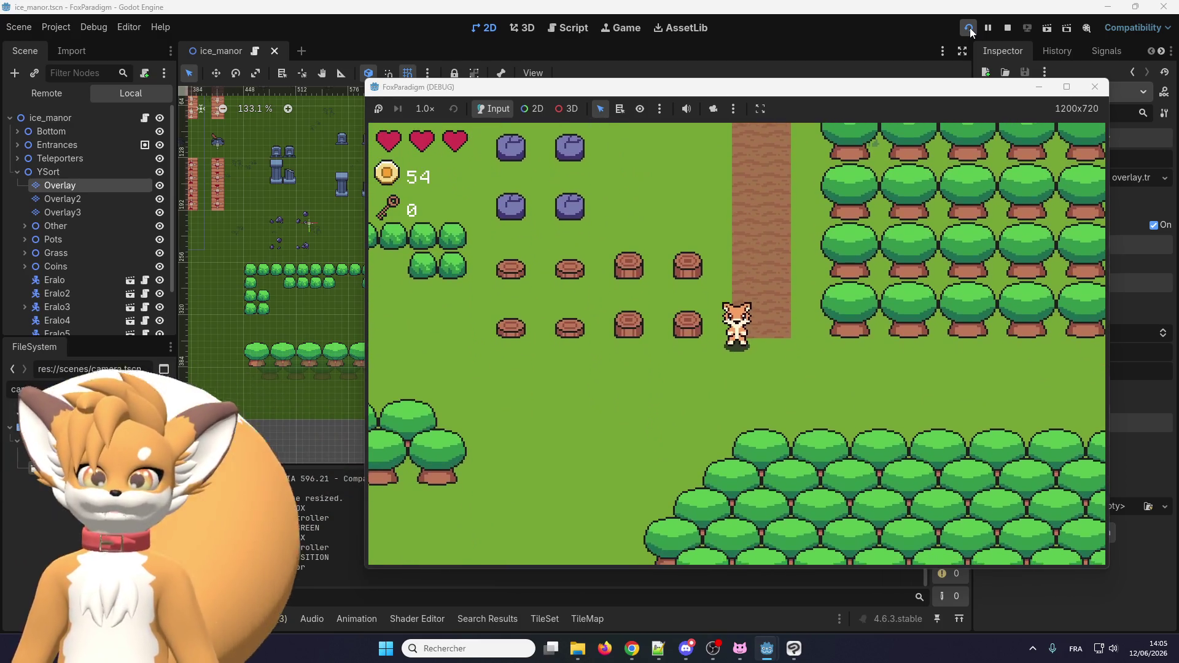
pyautogui.press('Down')
pyautogui.press('Right')
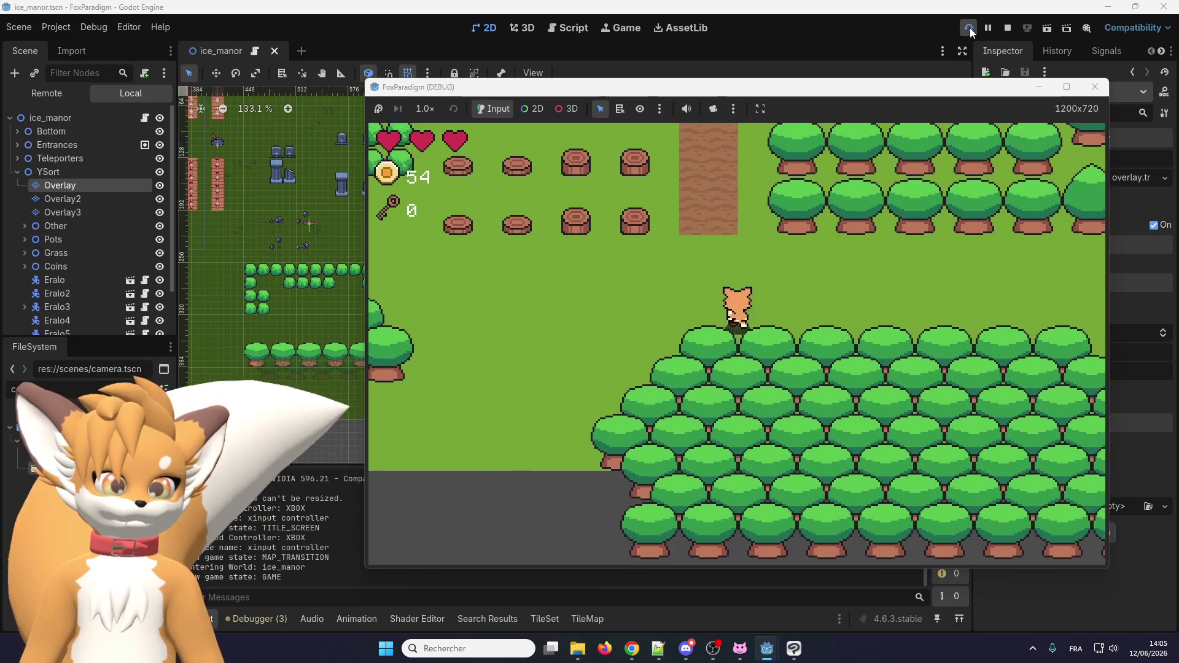
pyautogui.press('Up')
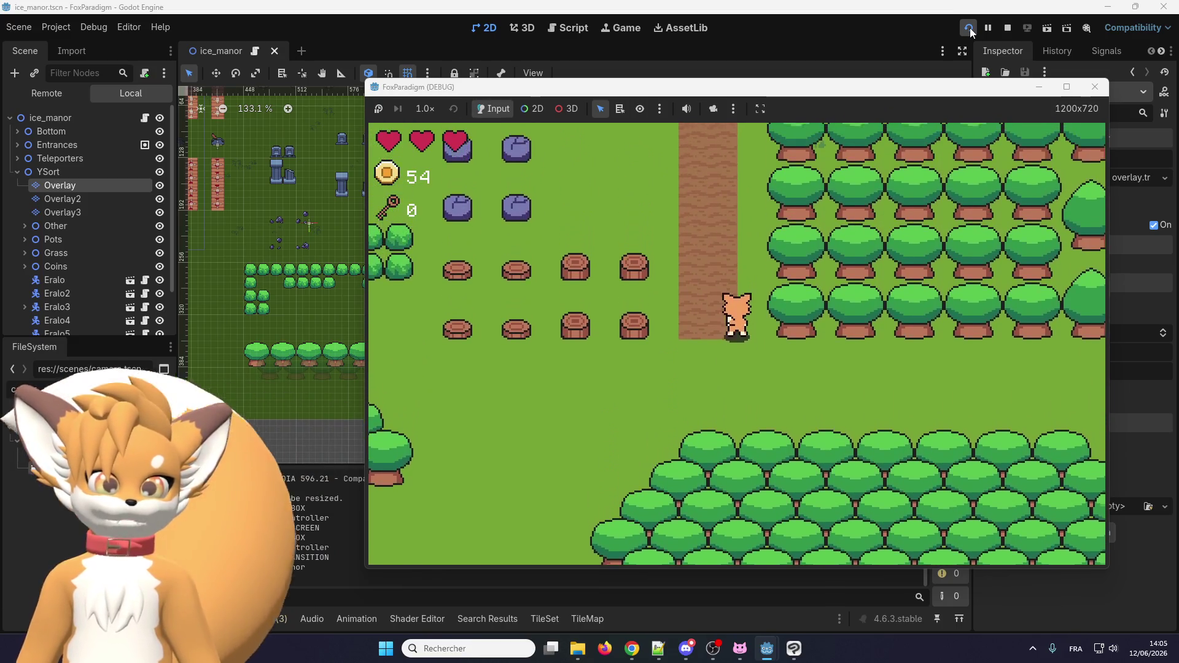
pyautogui.press('Down')
pyautogui.press('Up')
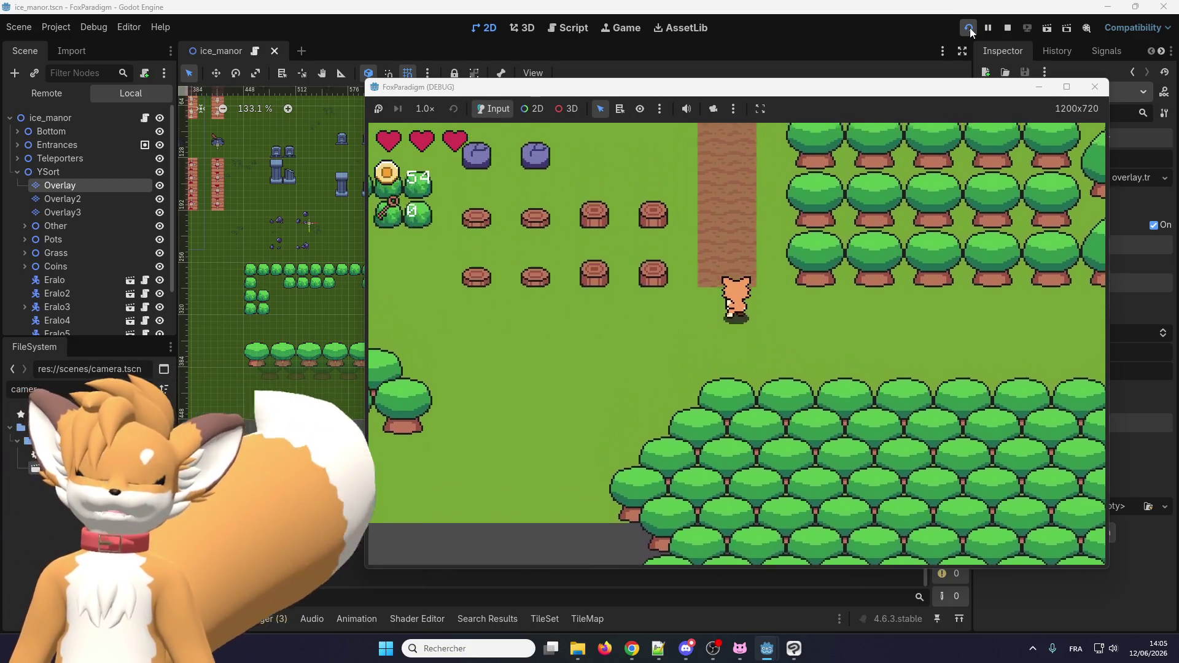
pyautogui.press('Up')
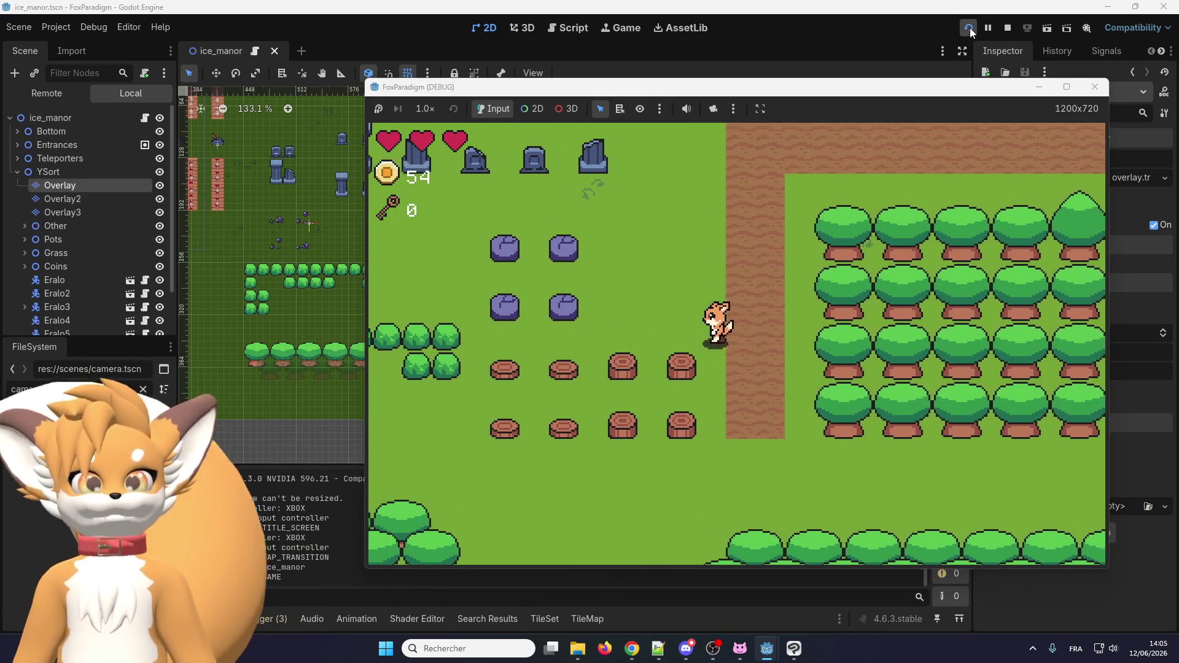
# Head up past the gravestones and left along the teal wall toward the chest.
pyautogui.press('Left')
pyautogui.press('Up')
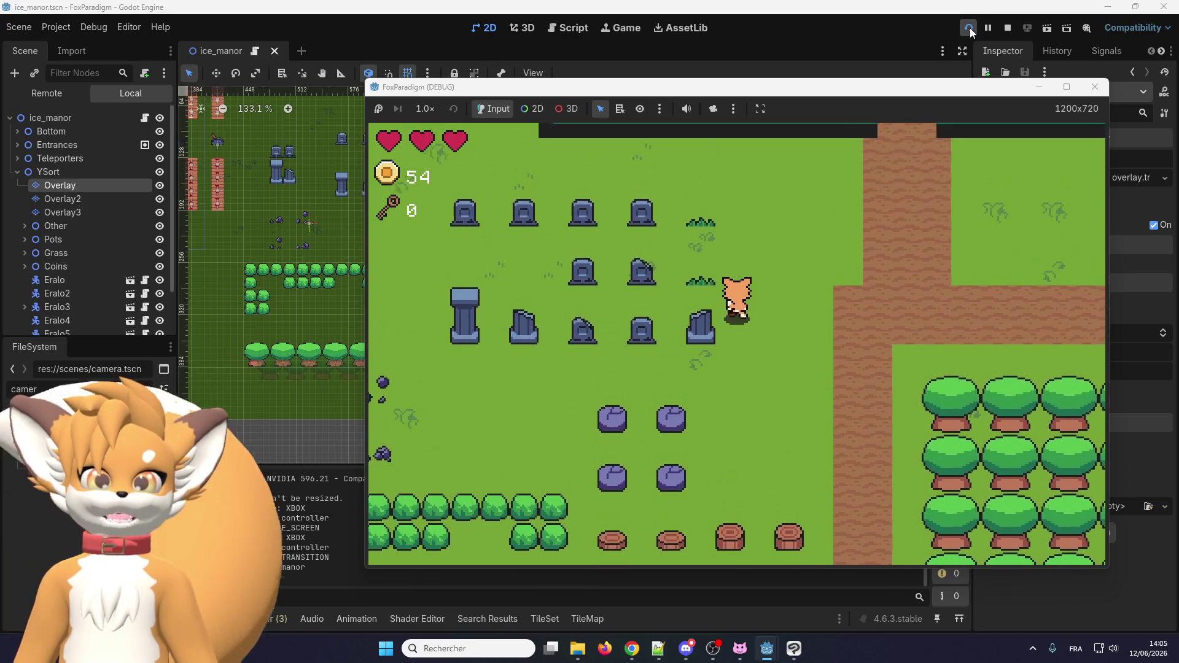
pyautogui.press('Up')
pyautogui.press('Left')
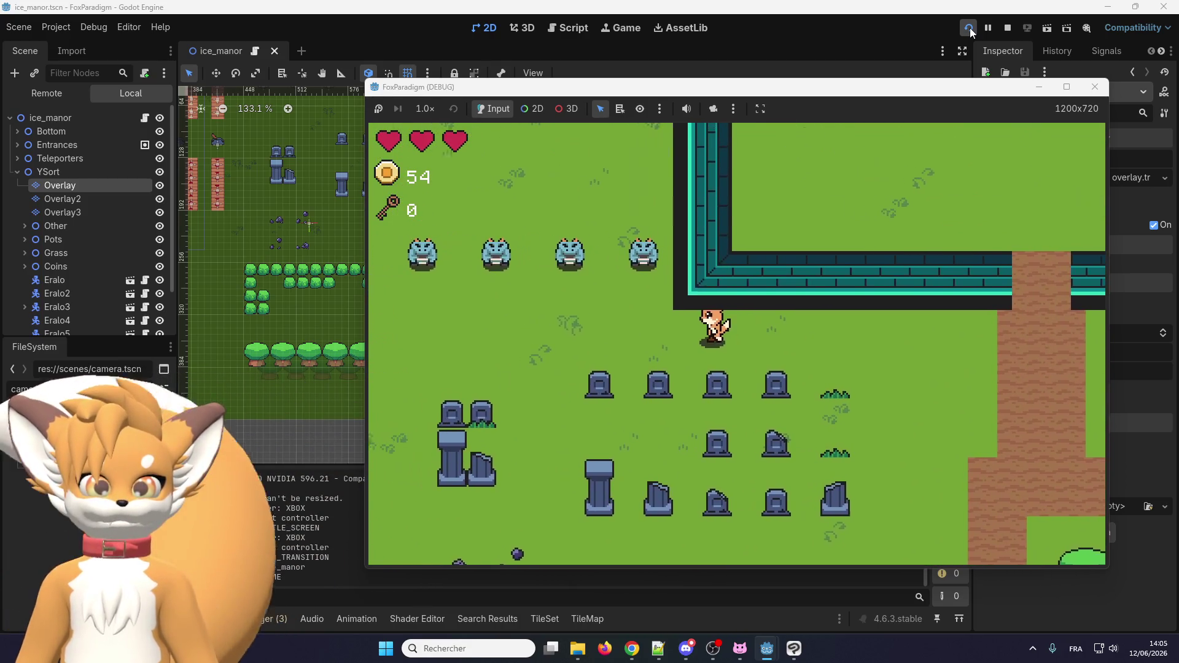
pyautogui.press('Left')
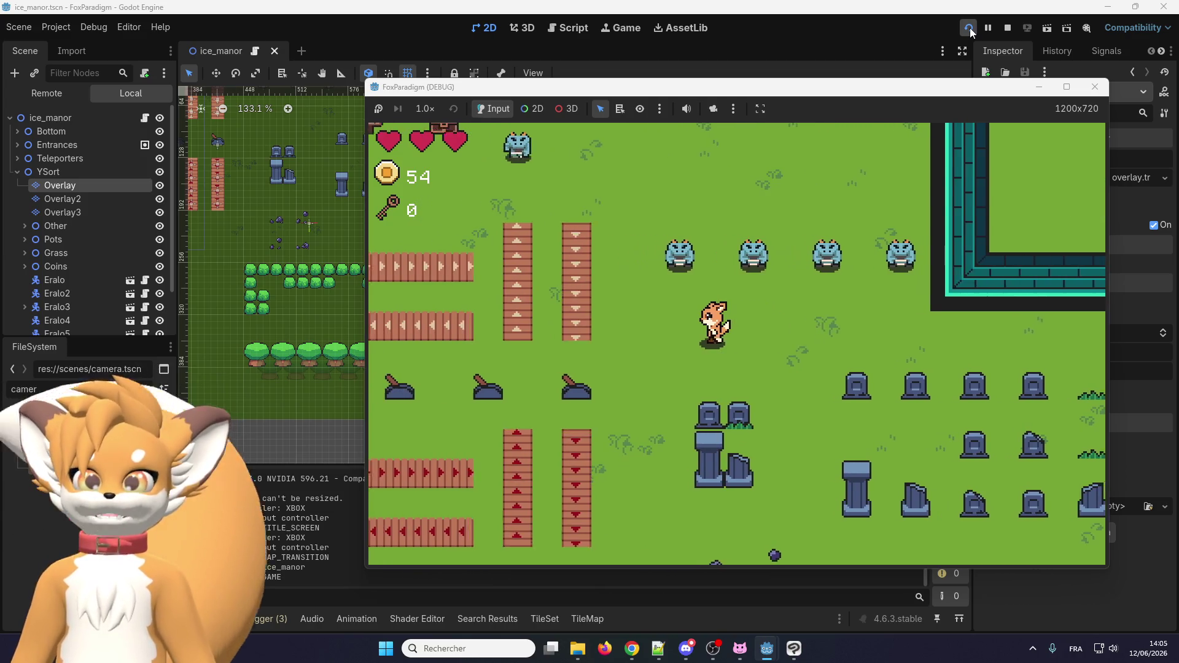
pyautogui.press('Left')
pyautogui.press('Up')
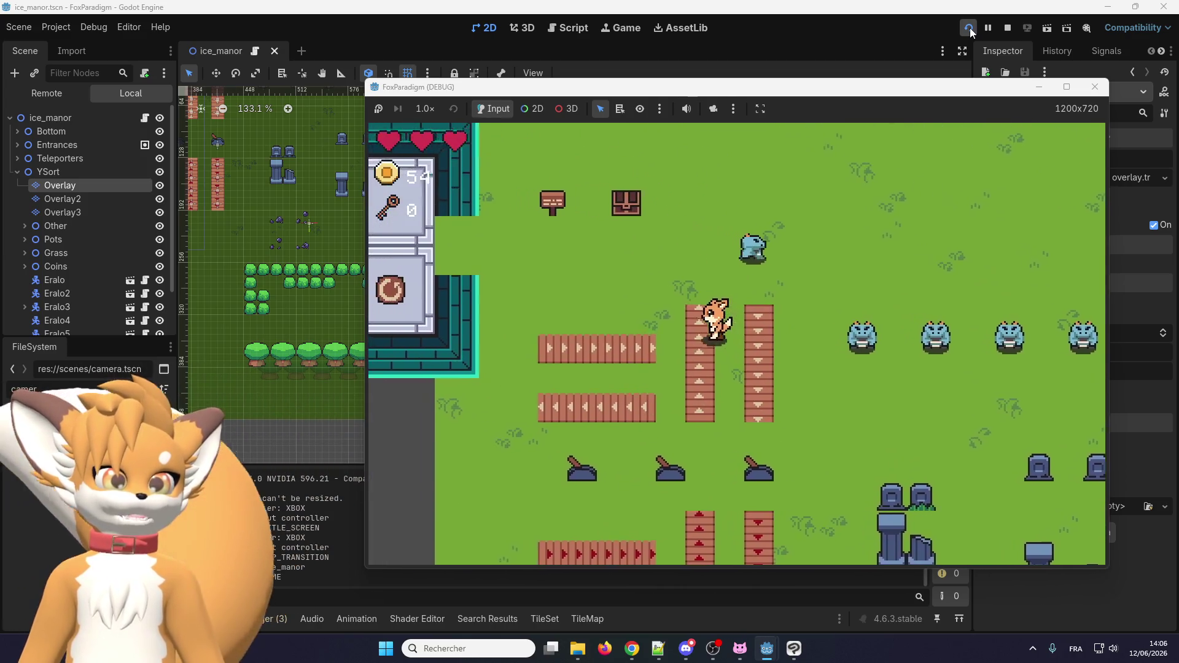
# Walk the fox past the chest and signpost up to the leafy bushes beside the pots.
pyautogui.press('Left')
pyautogui.press('Up')
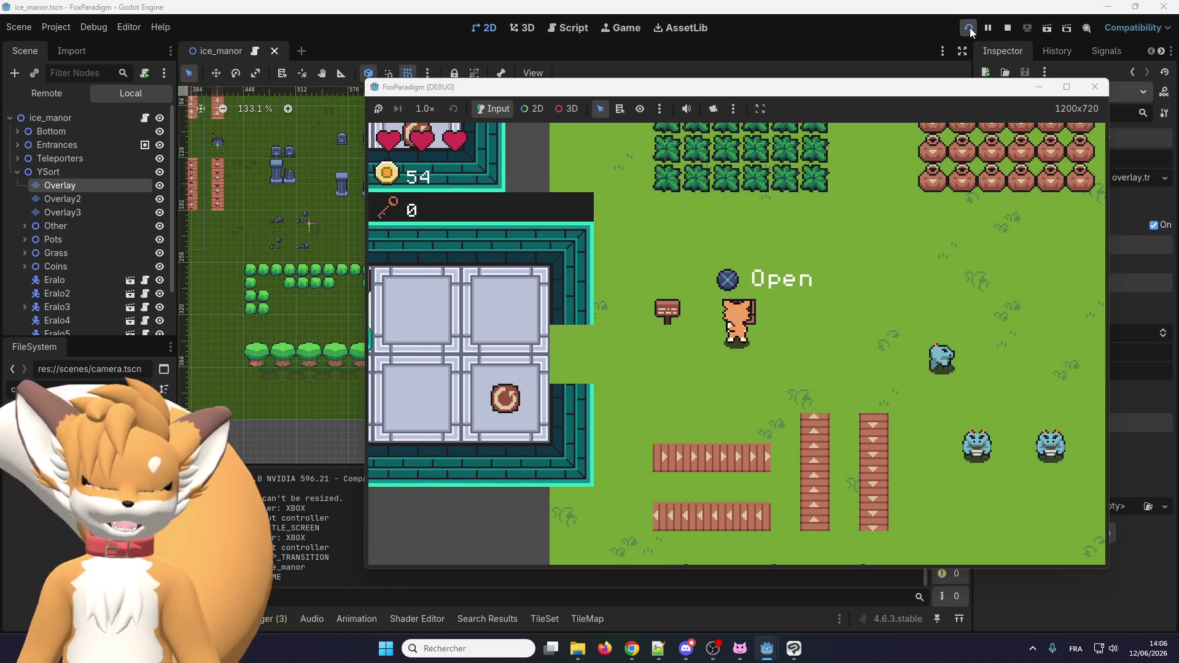
pyautogui.press('Left')
pyautogui.press('Up')
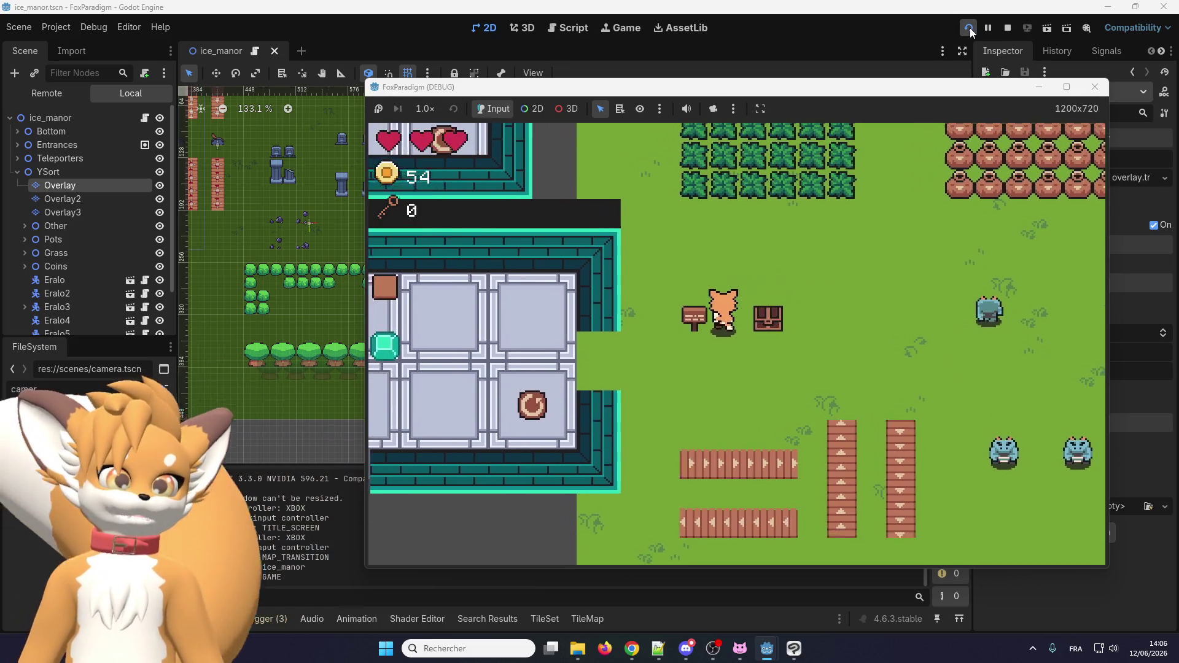
pyautogui.press('Up')
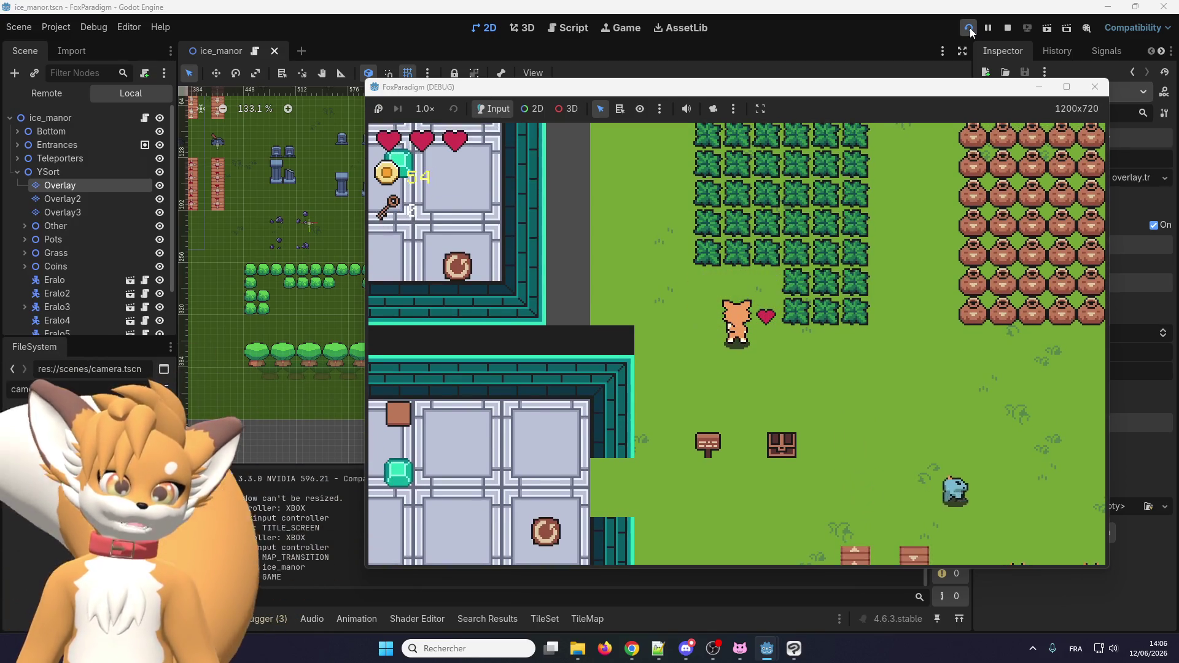
pyautogui.press('Up')
pyautogui.press('Right')
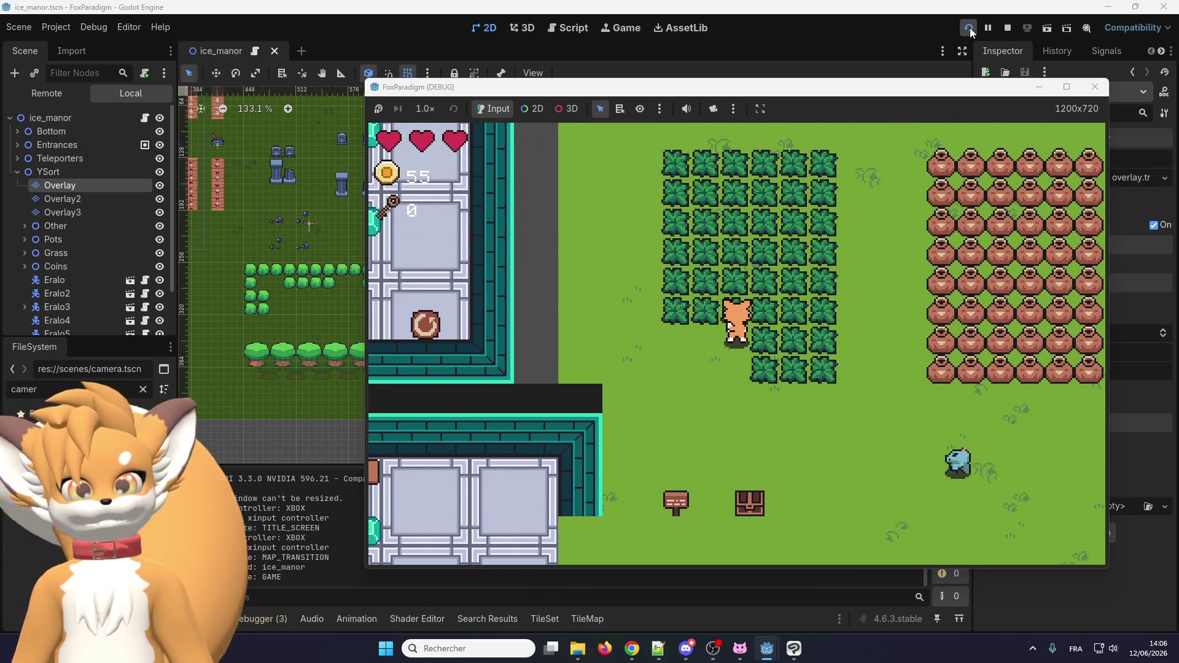
# Cut into the bush patch from below and above, collecting coins and hearts.
pyautogui.press('Left')
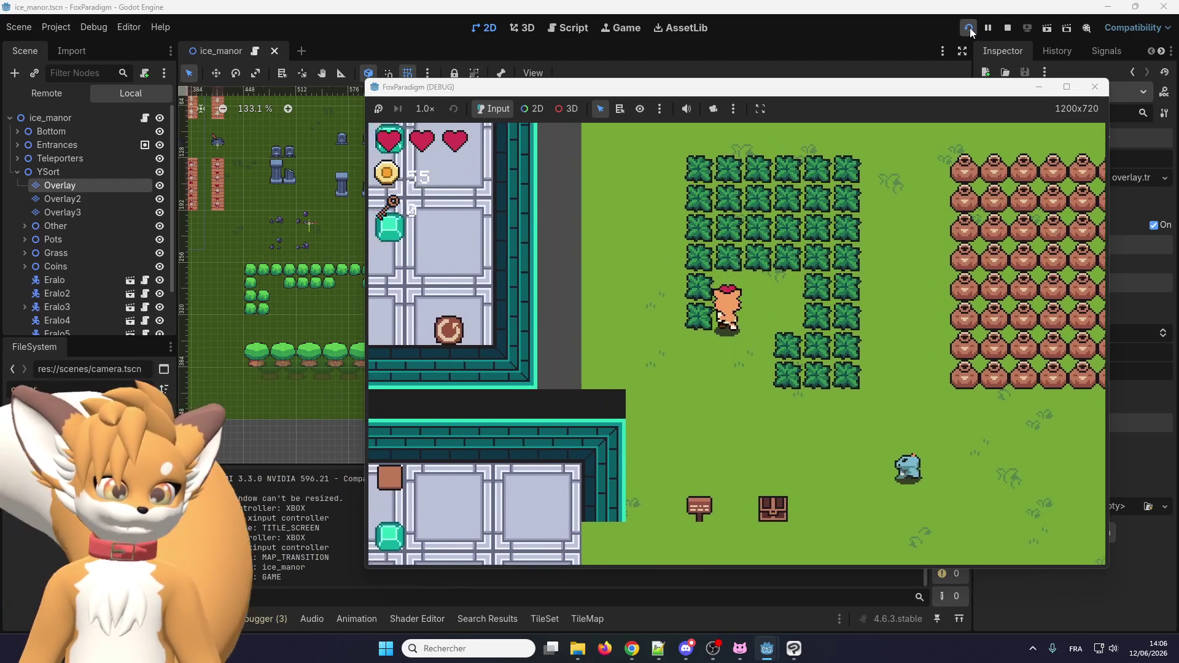
pyautogui.press('Up')
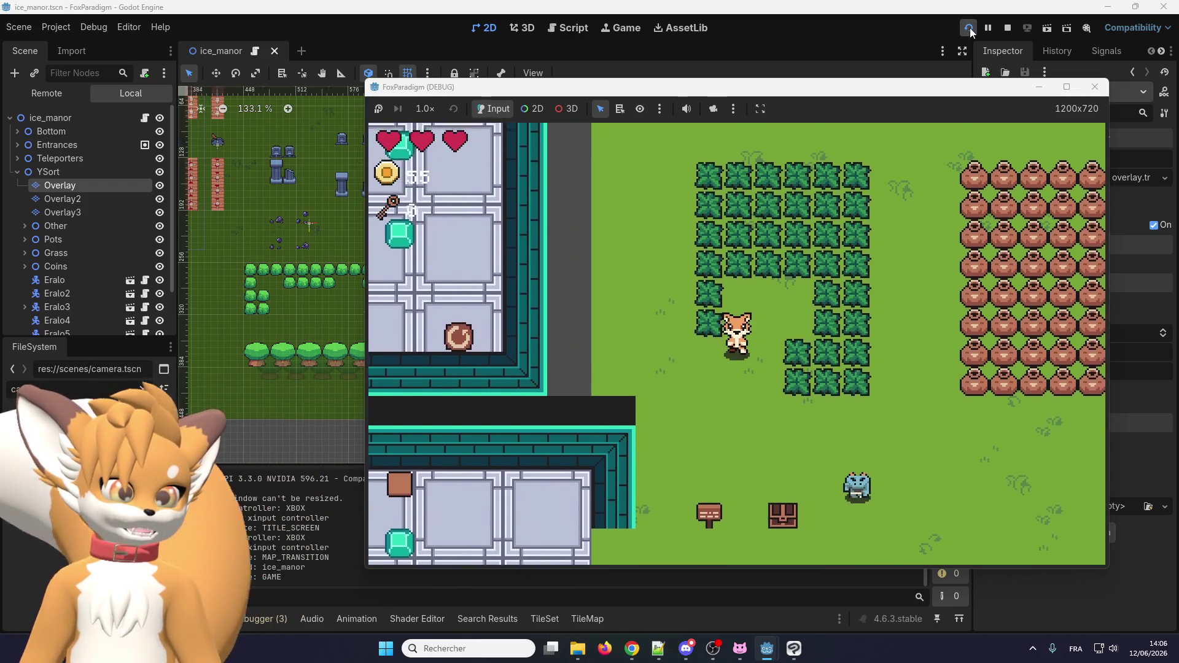
pyautogui.press('Left')
pyautogui.press('Up')
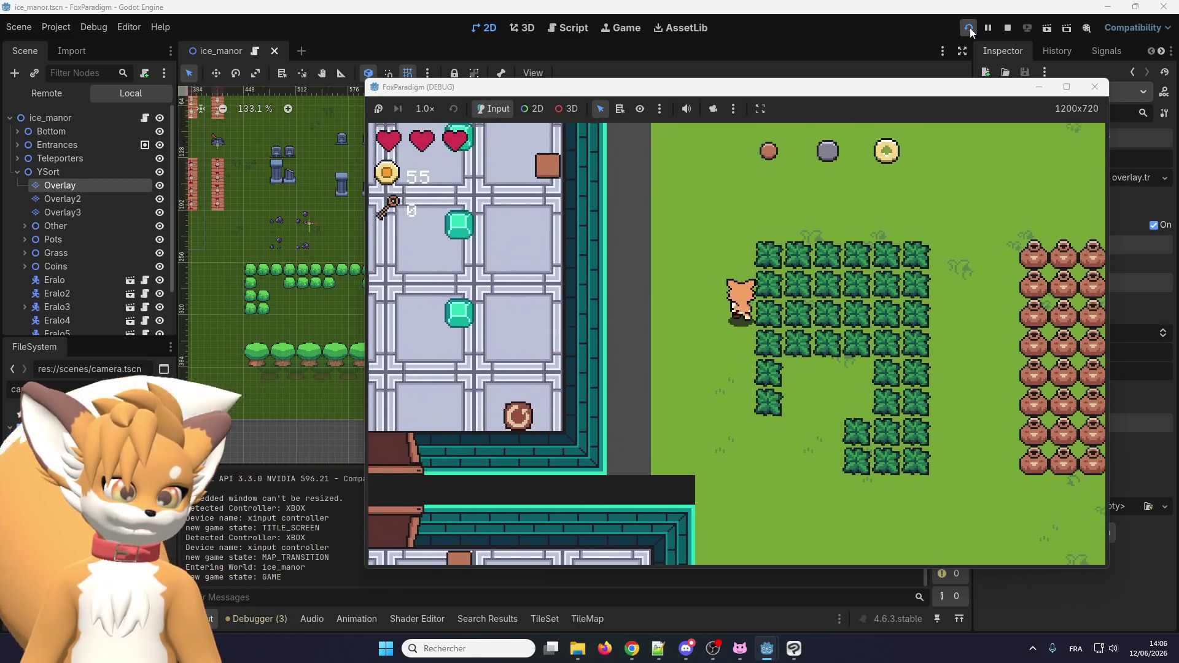
pyautogui.press('Up')
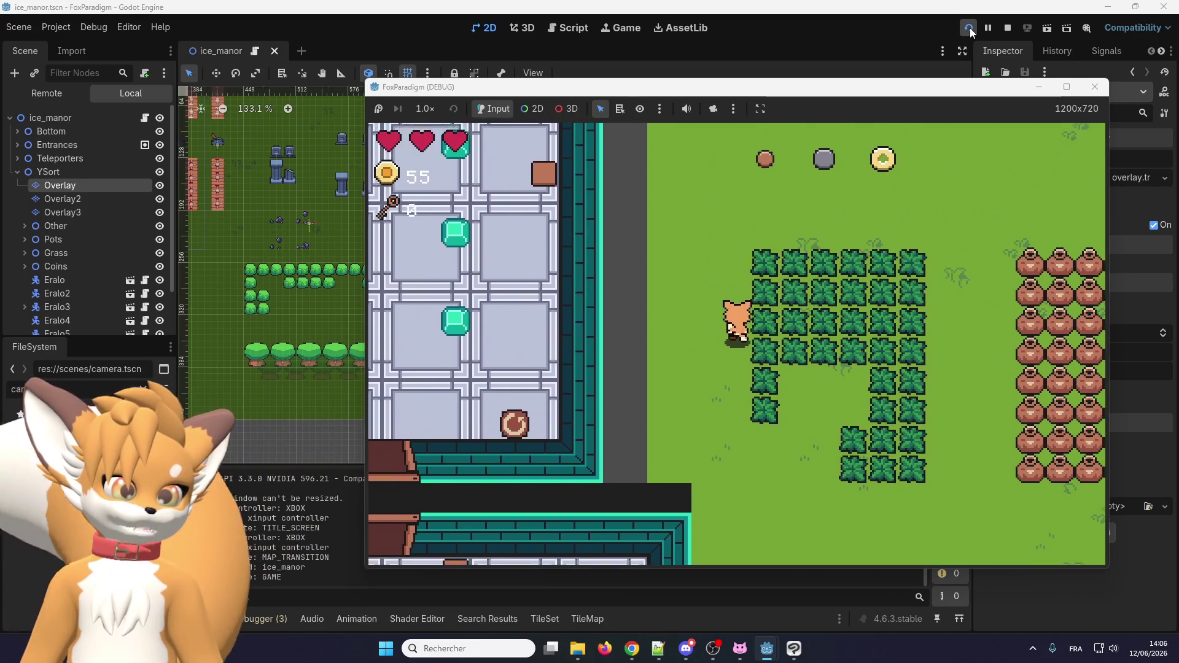
pyautogui.press('Right')
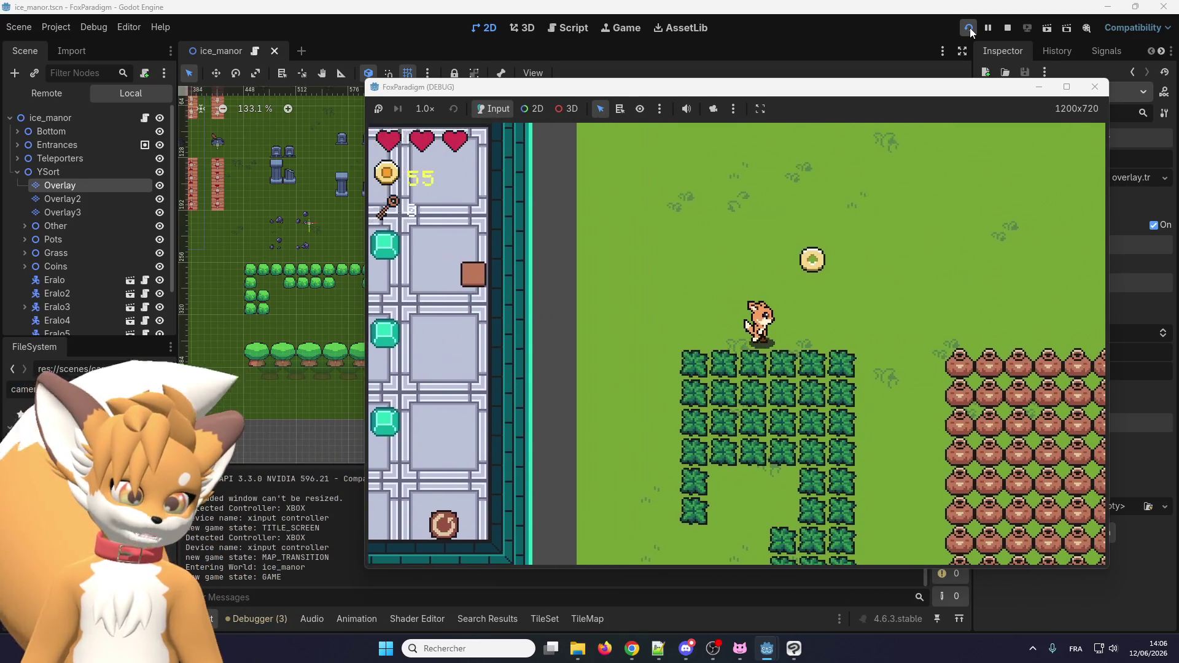
pyautogui.press('Right')
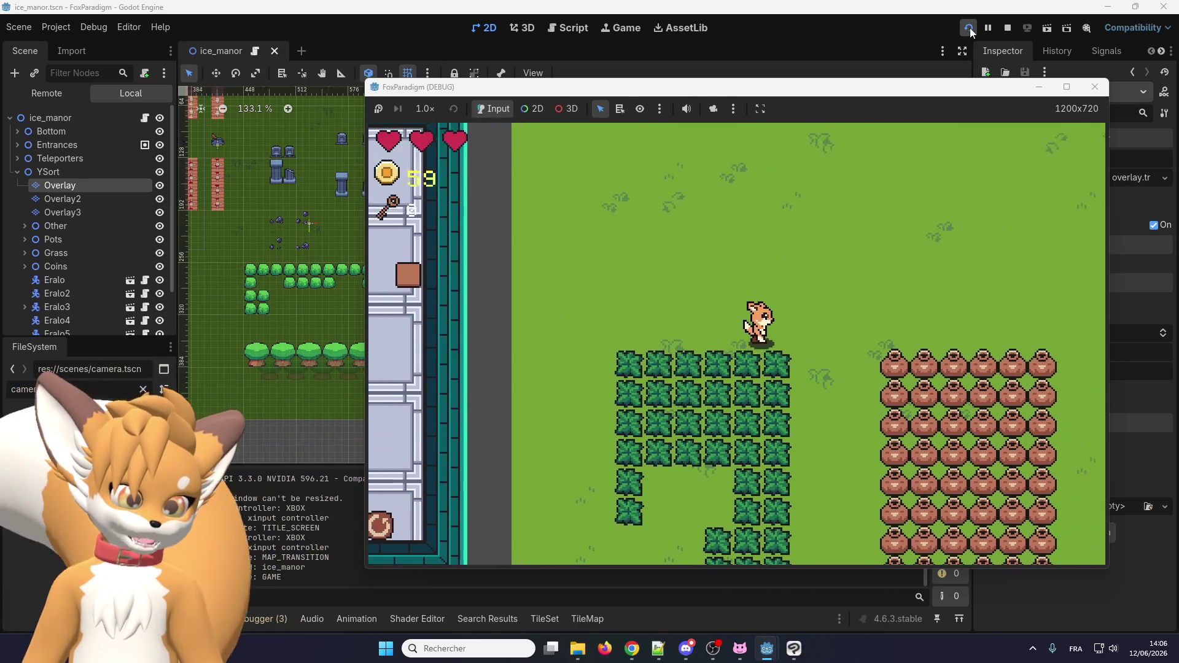
pyautogui.press('Down')
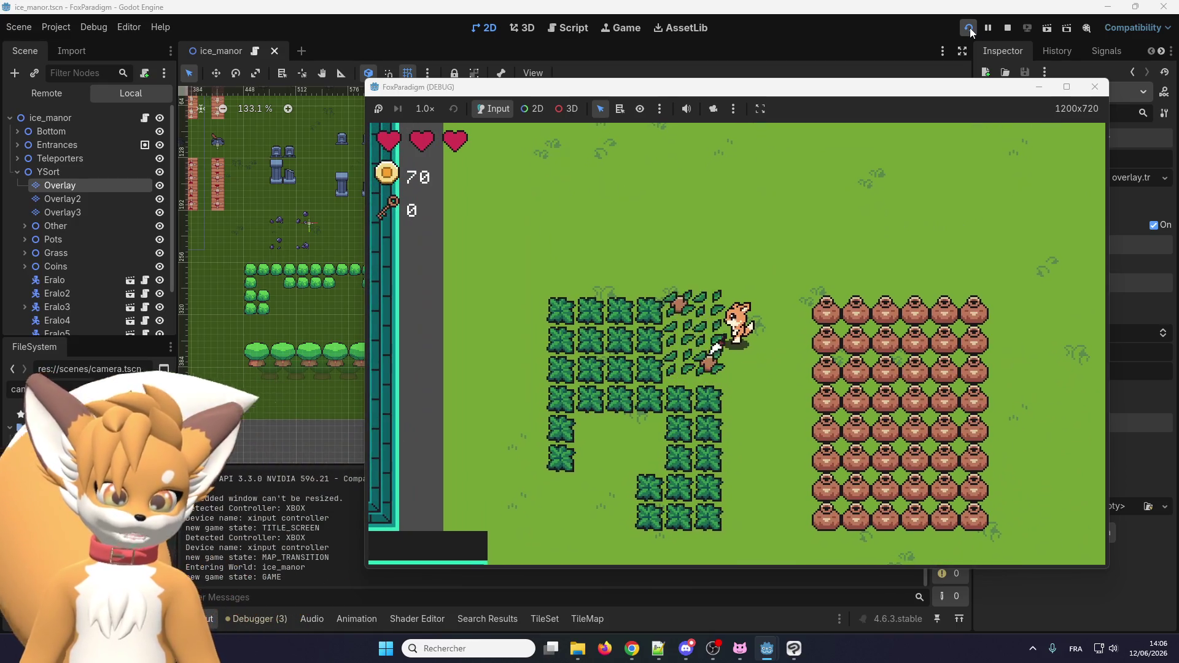
pyautogui.press('Left')
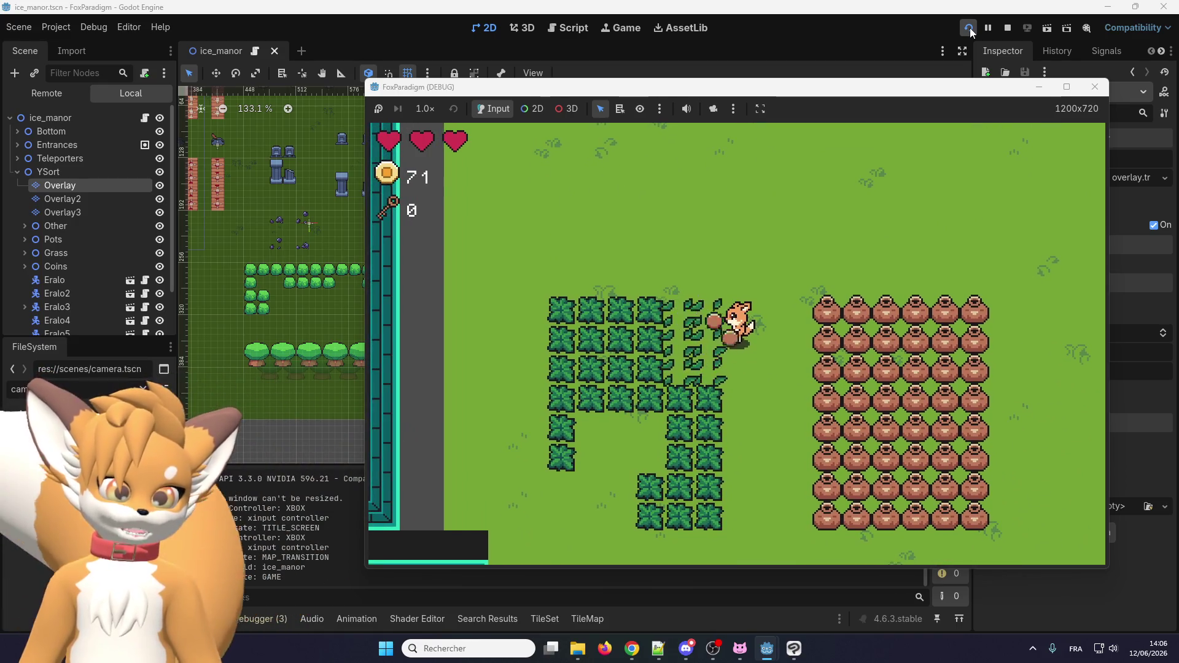
pyautogui.press('Up')
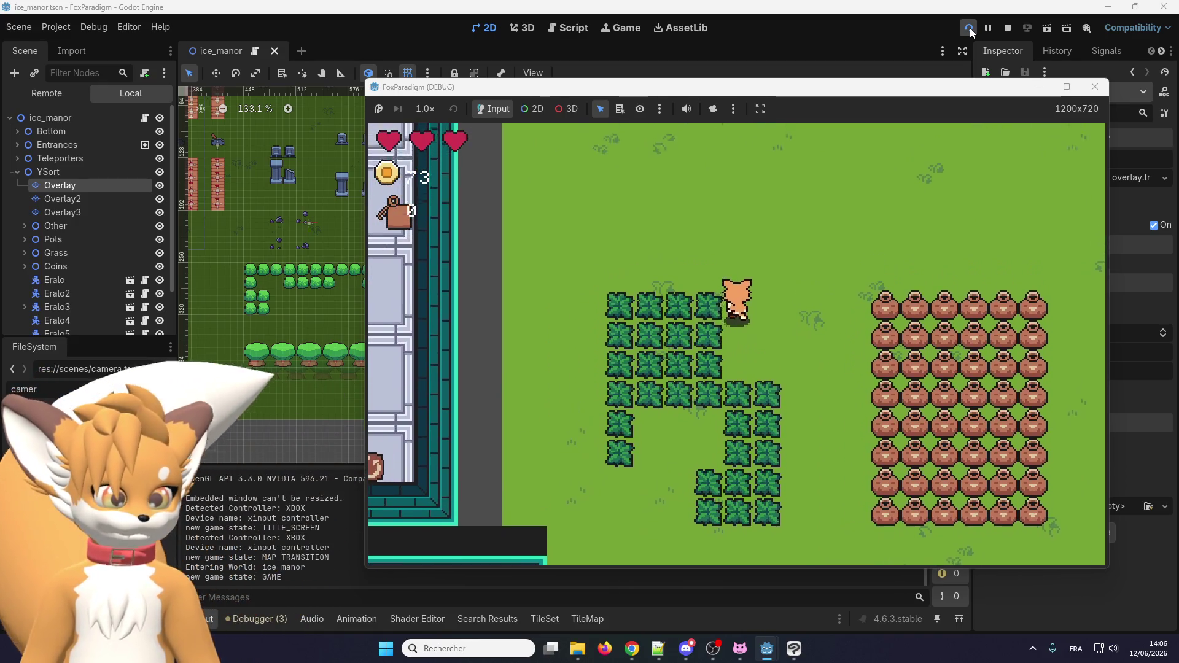
pyautogui.press('Up')
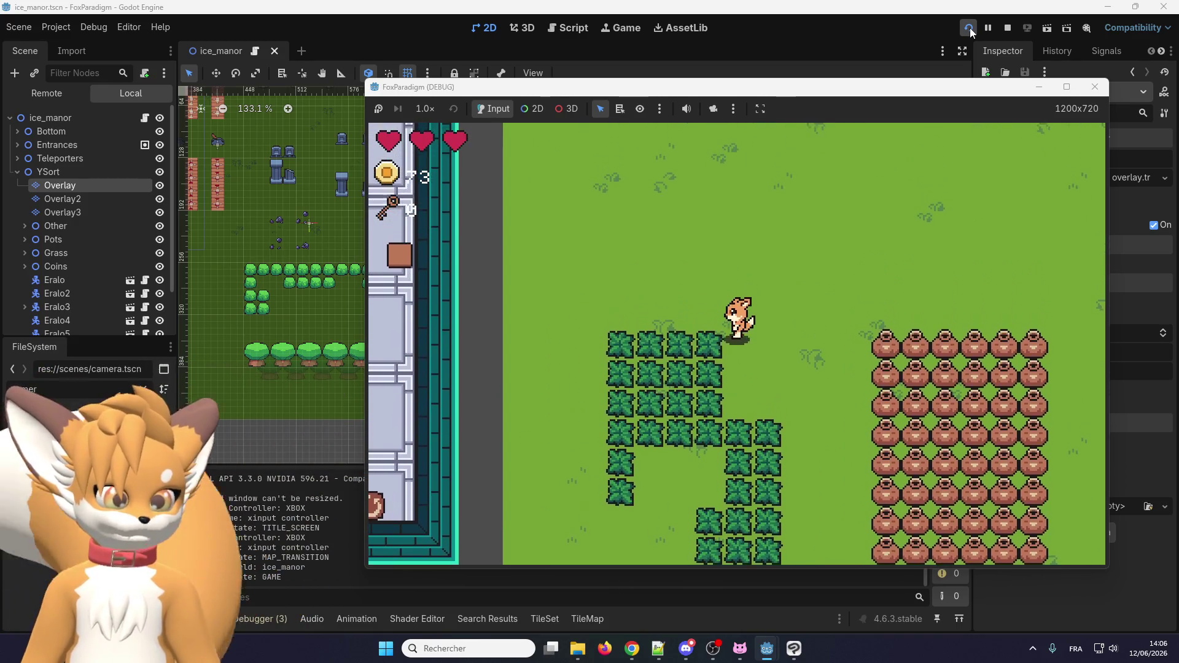
# Keep trimming along the bushes and grabbing hearts until coins reach 73 near the pots.
pyautogui.press('Down')
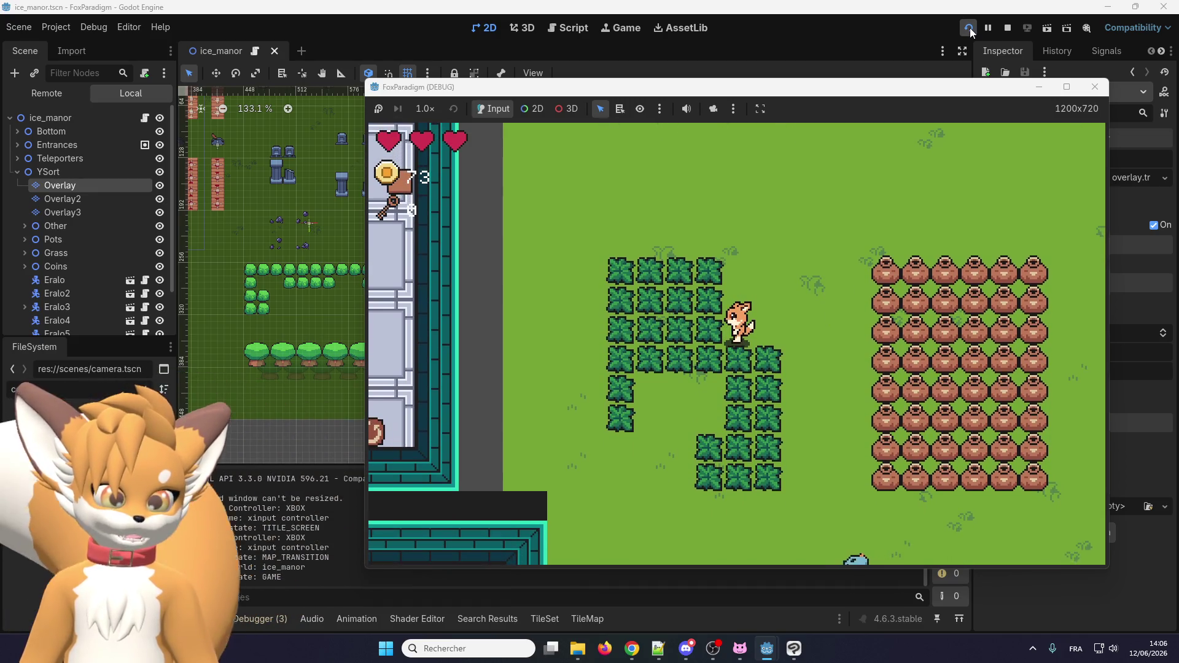
pyautogui.press('Left')
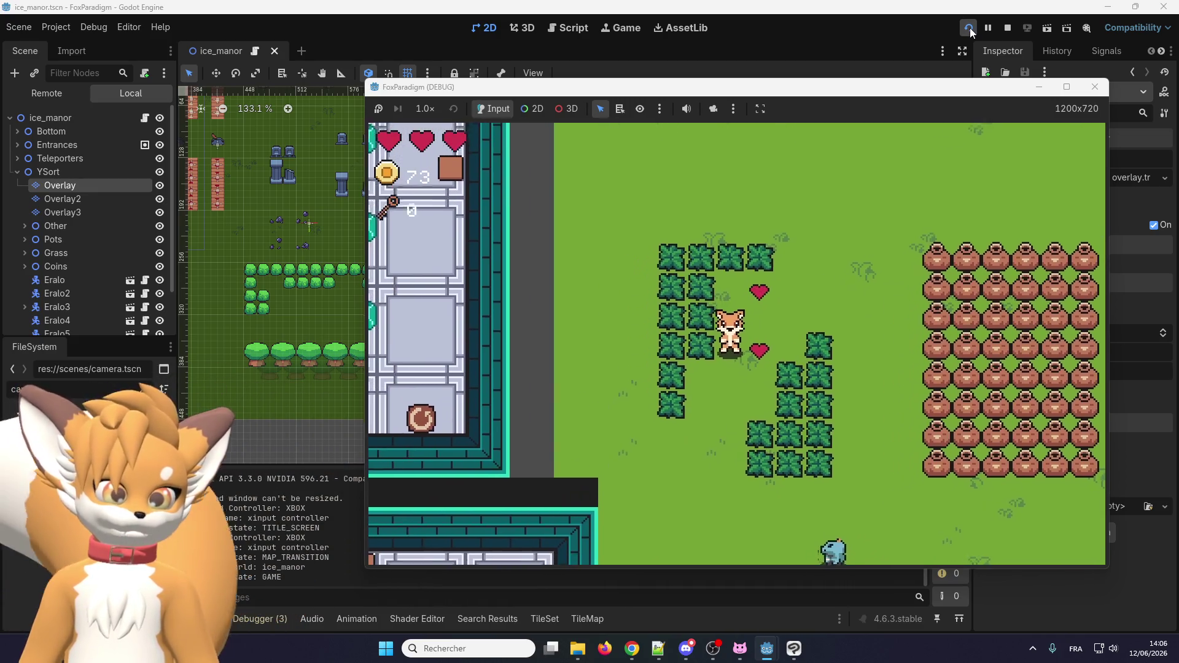
pyautogui.press('Down')
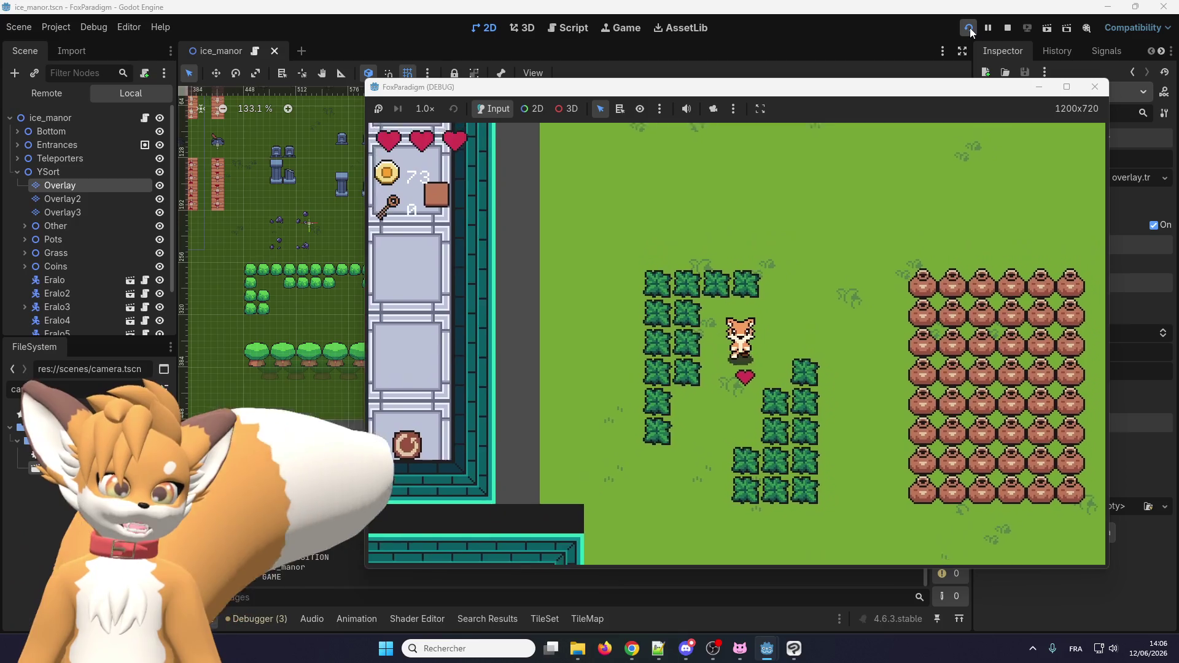
pyautogui.press('Up')
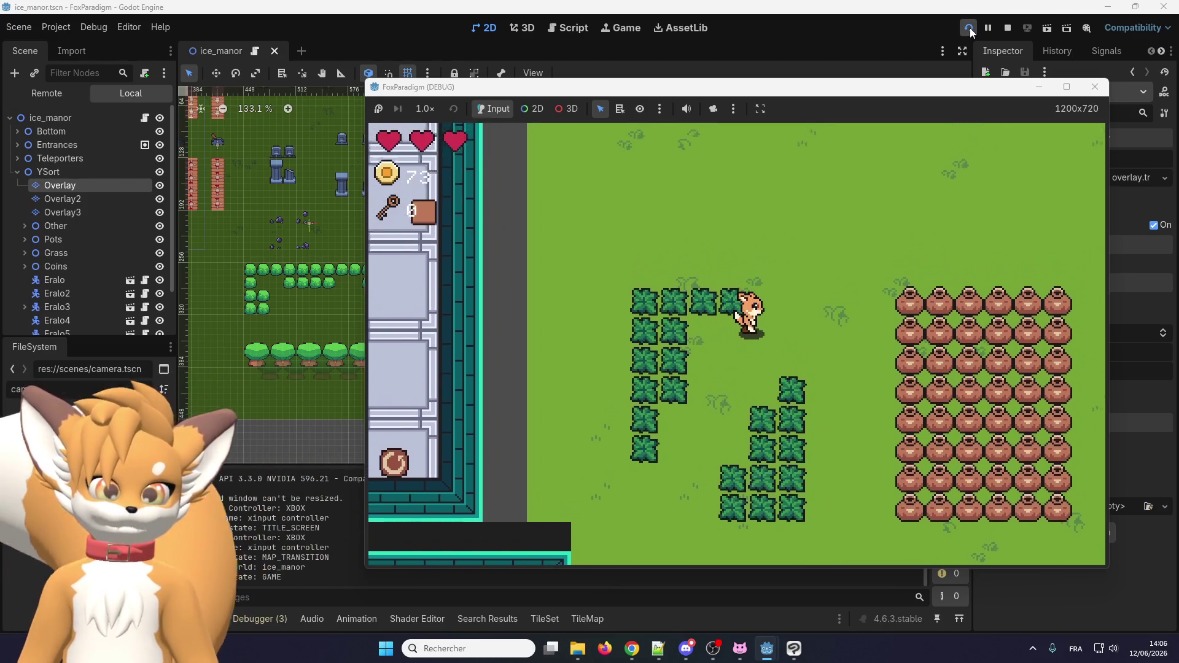
pyautogui.press('Right')
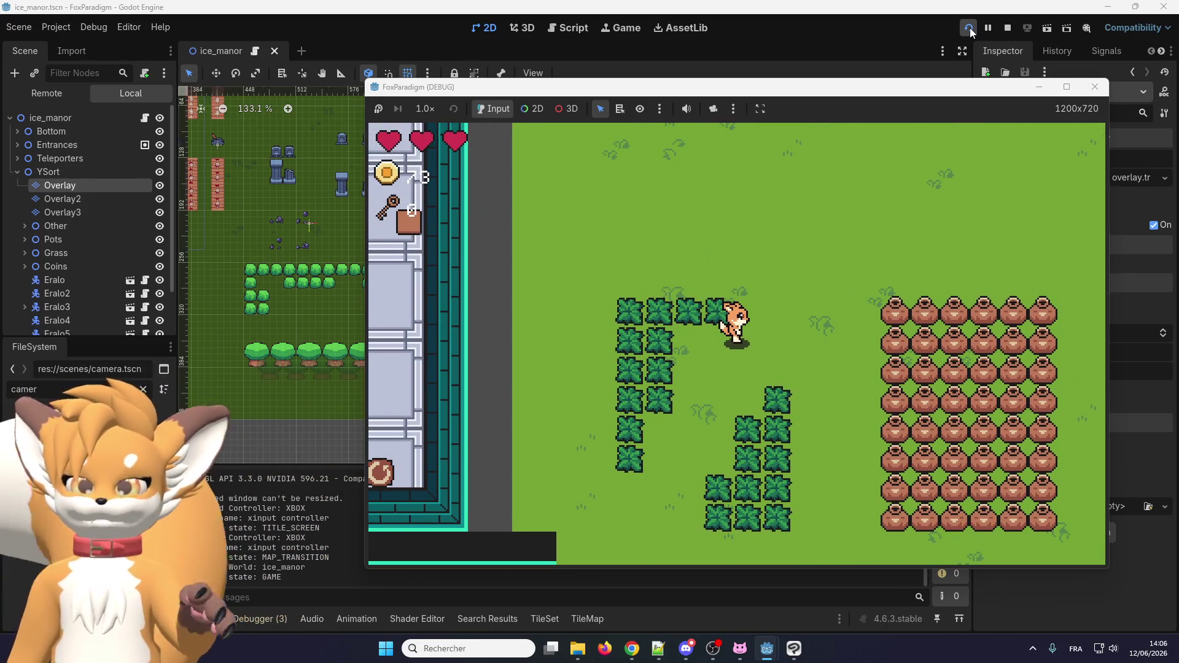
pyautogui.press('Down')
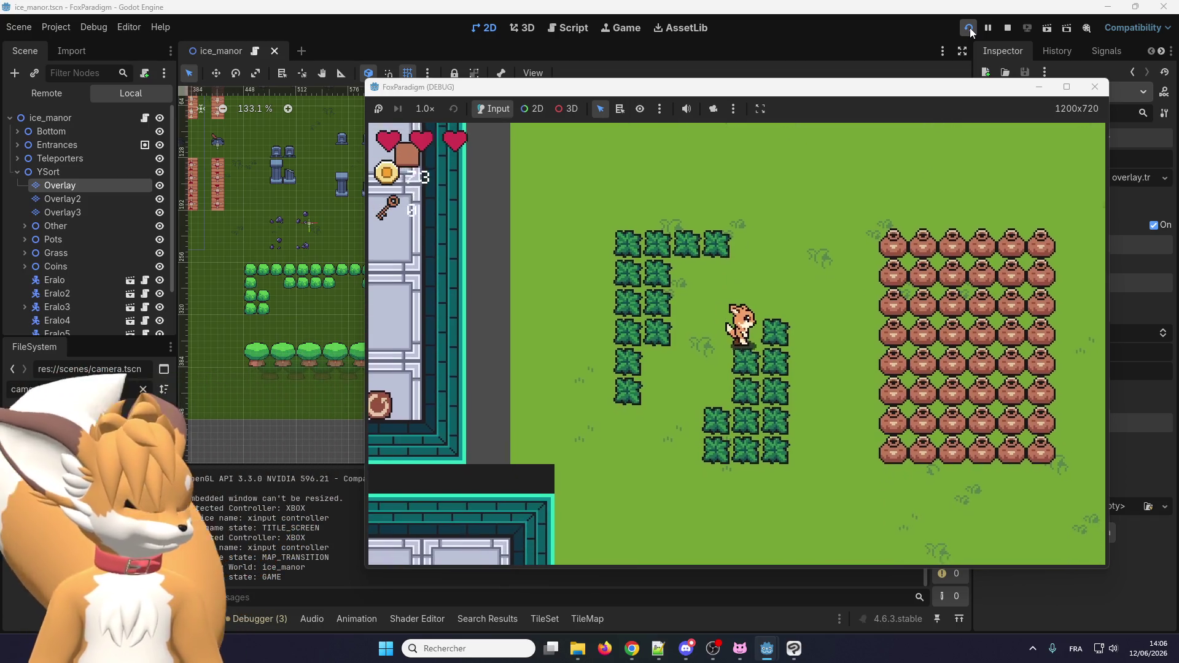
pyautogui.press('Up')
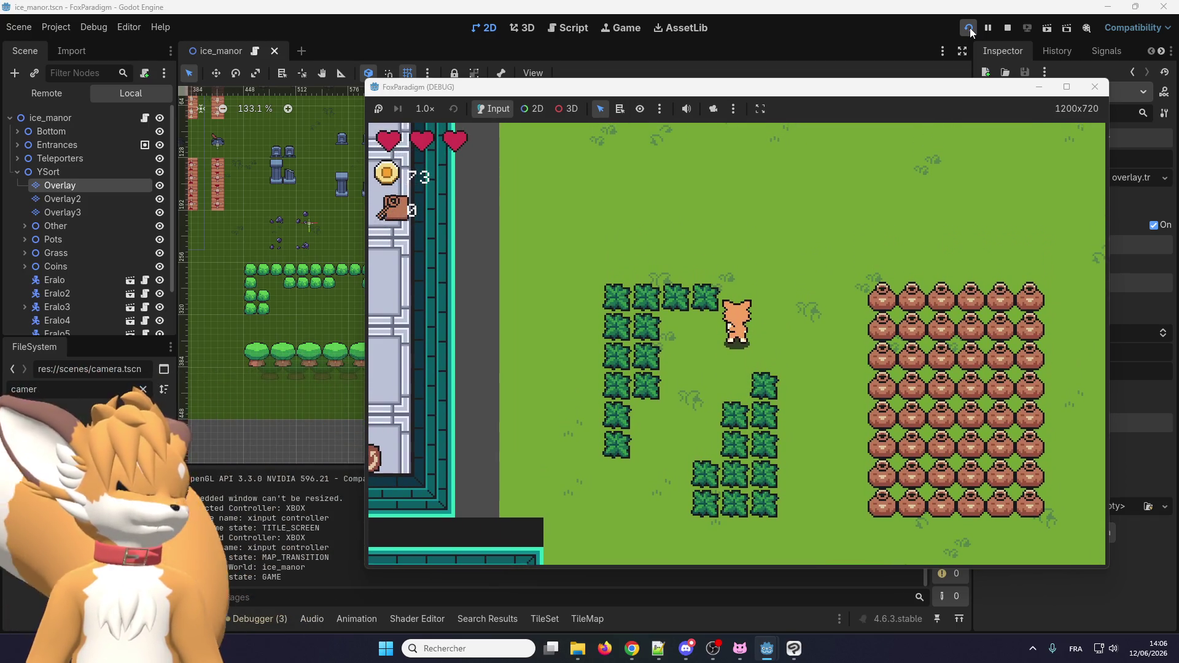
pyautogui.press('Down')
pyautogui.press('Right')
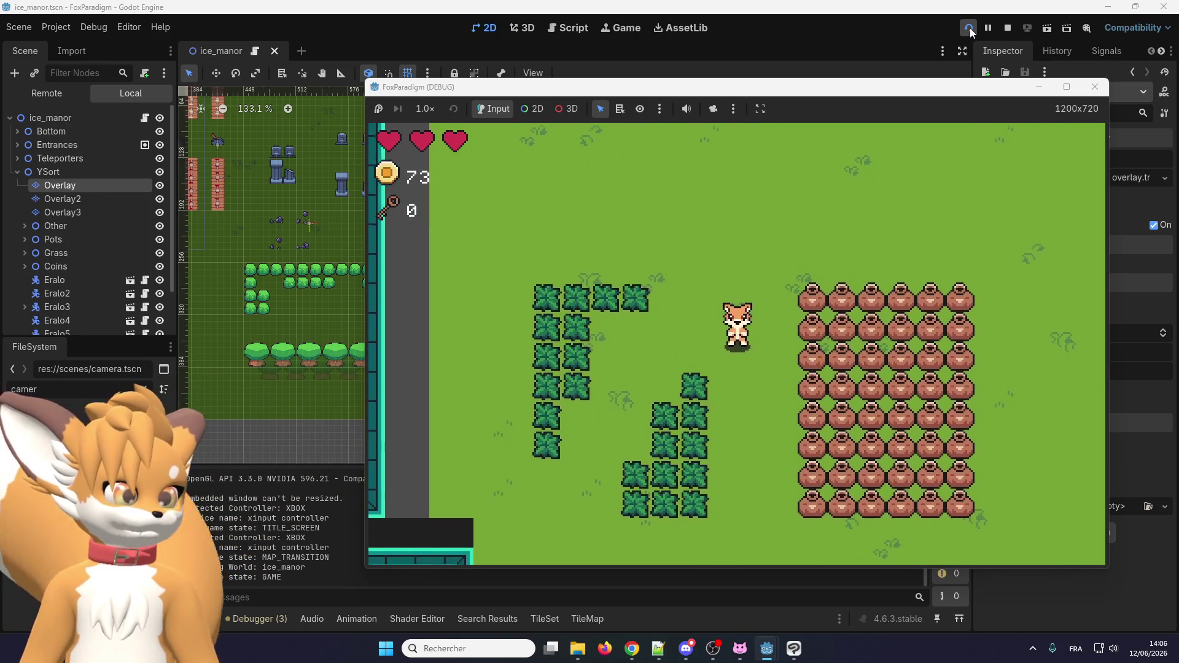
pyautogui.press('Left')
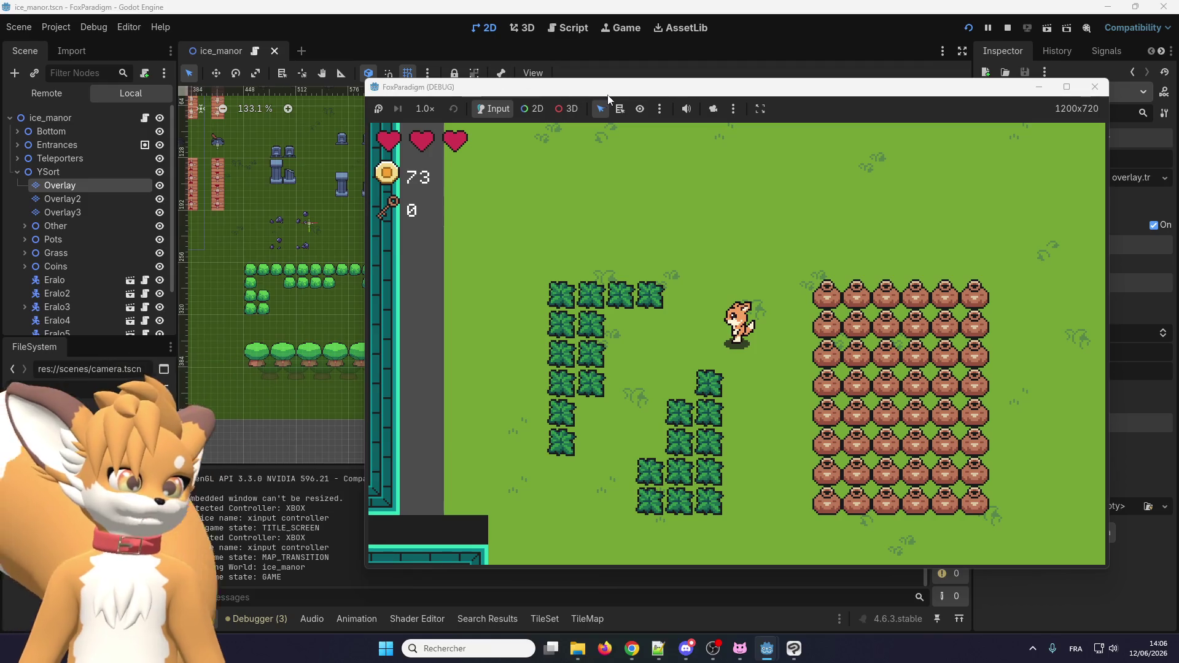
# Close the FoxParadigm (DEBUG) window to end the playtest.
pyautogui.click(1095, 88)
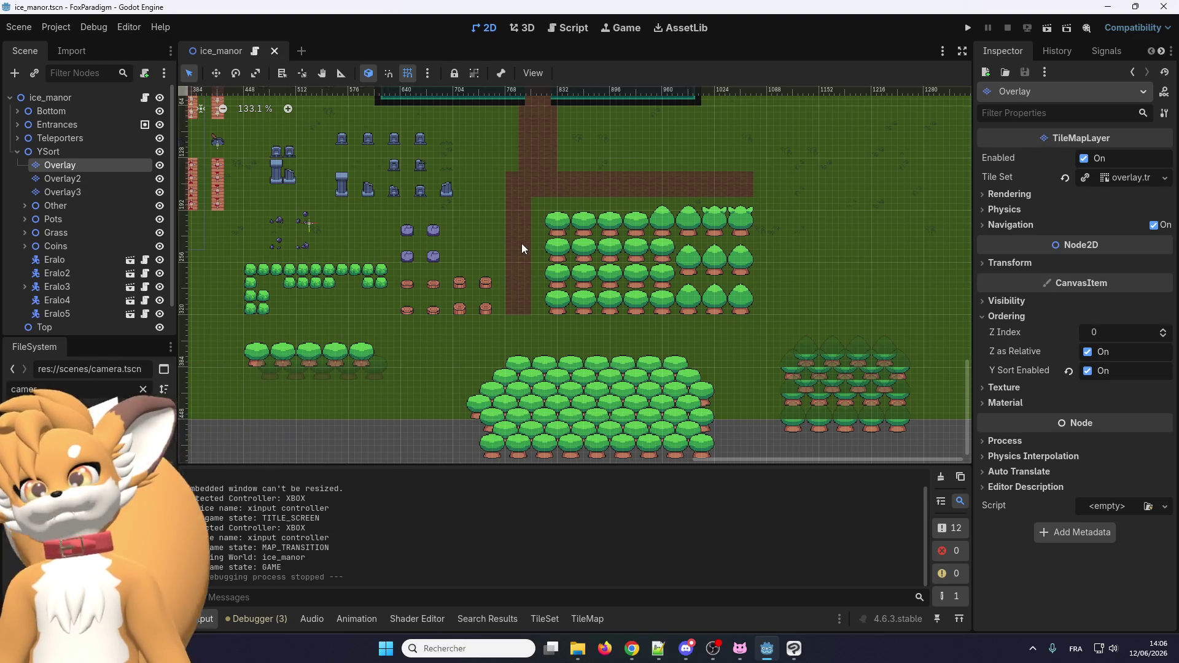